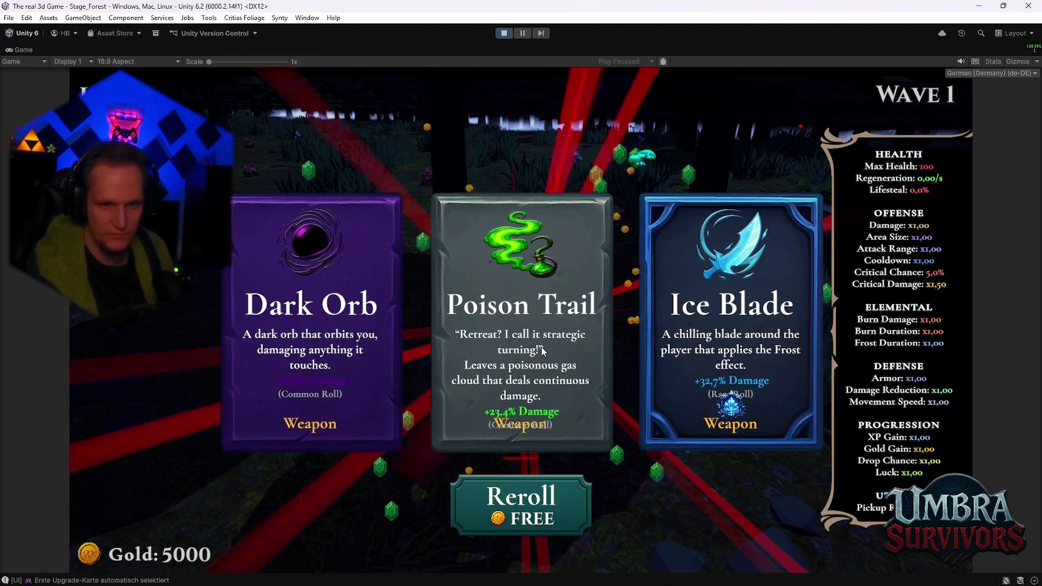
Reroll the upgrade cards six times, from free up to 800 gold, leaving 3450 gold, then stop the play test.
click(529, 517)
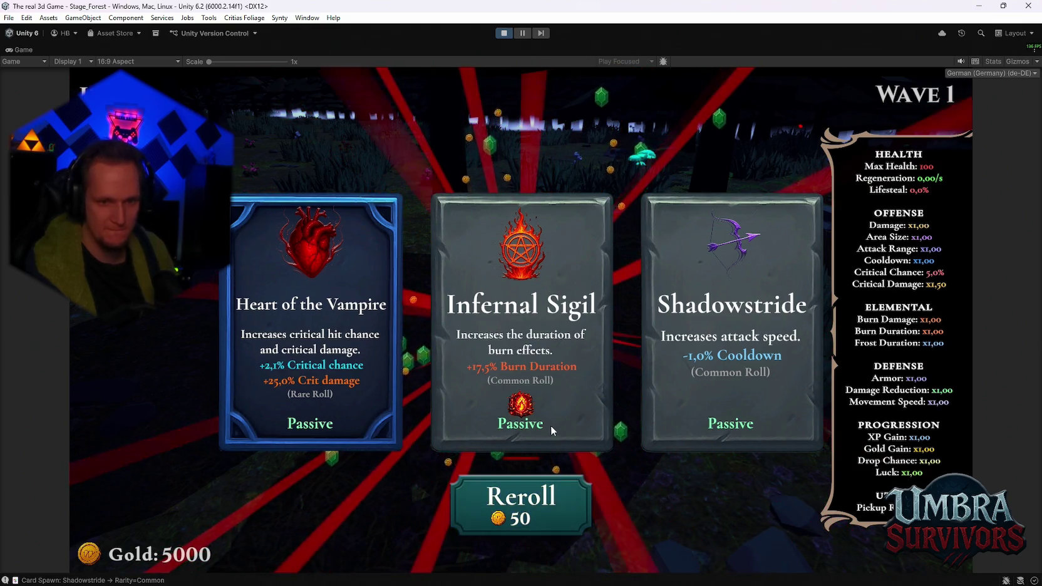
click(538, 501)
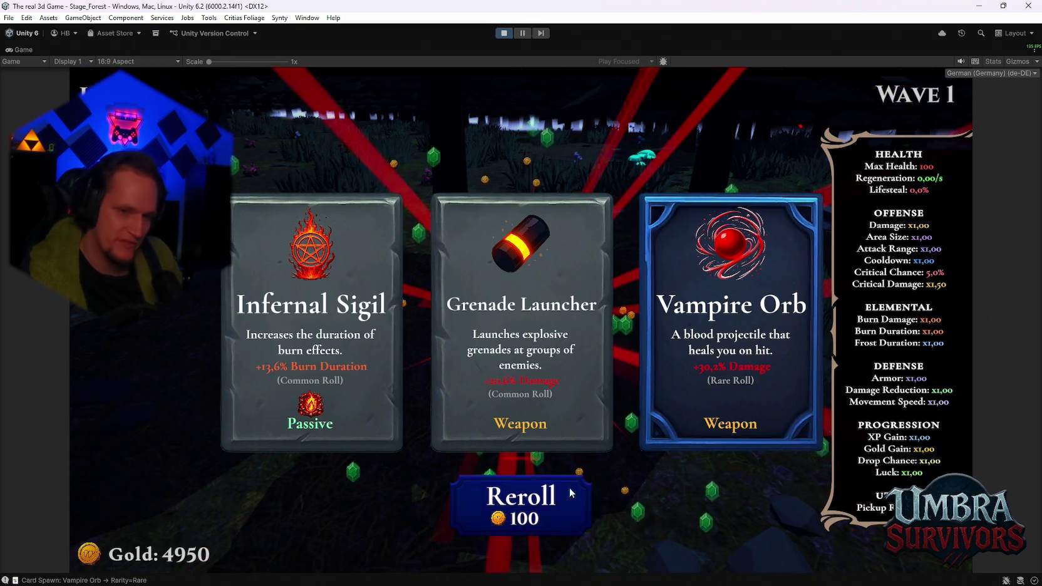
click(557, 500)
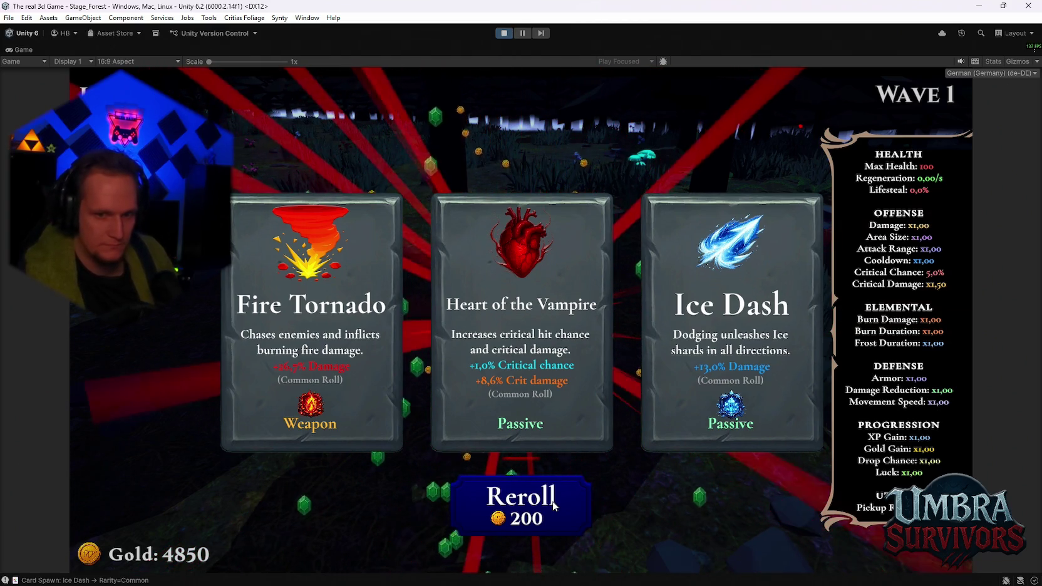
click(548, 506)
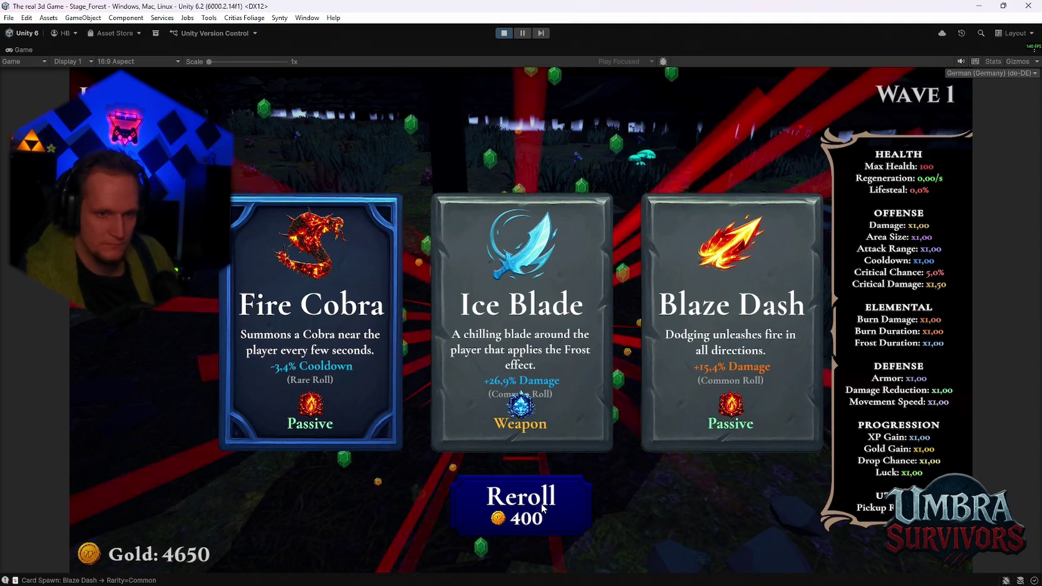
click(545, 513)
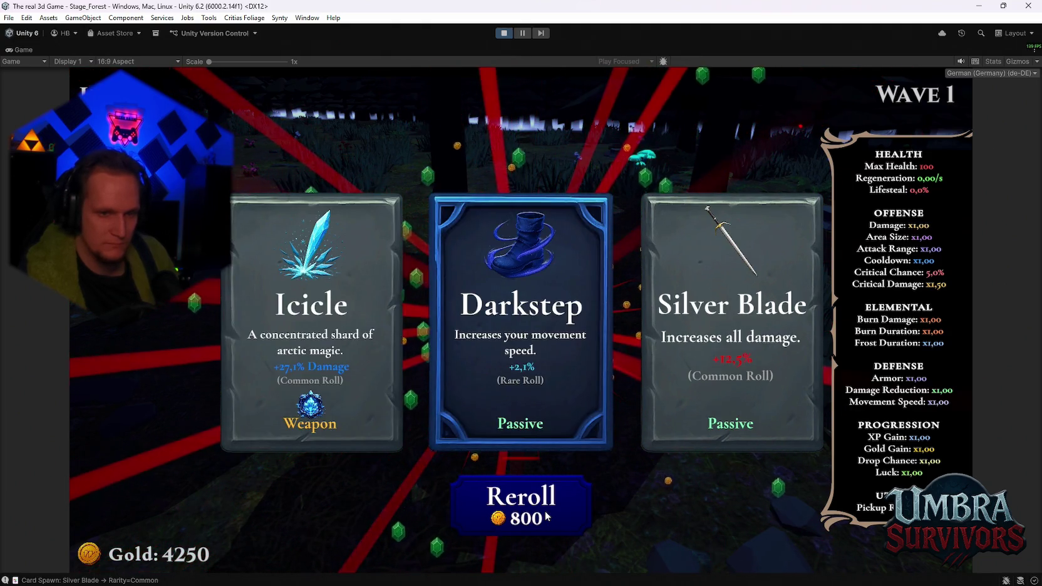
click(555, 507)
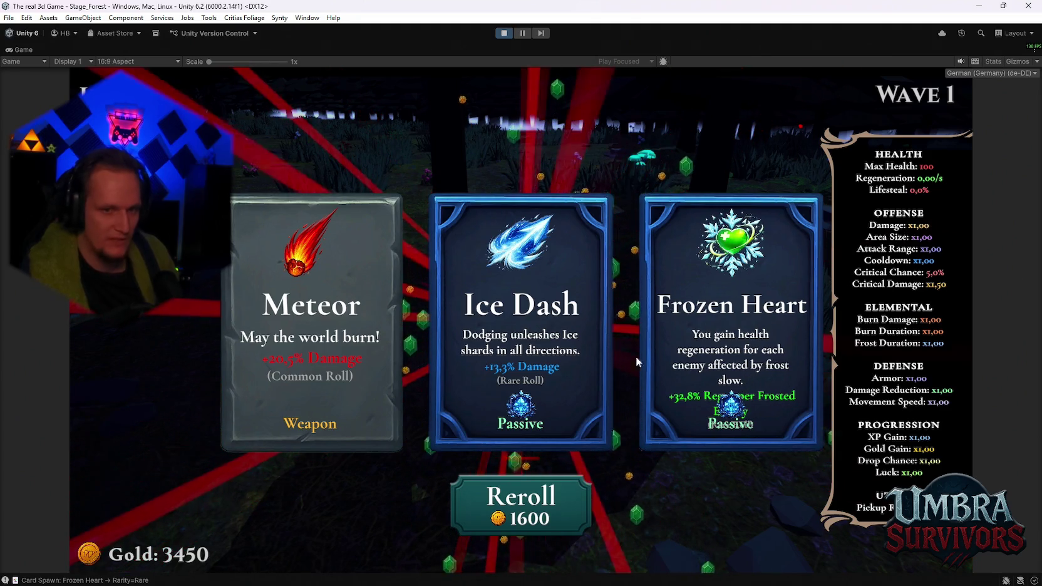
click(504, 33)
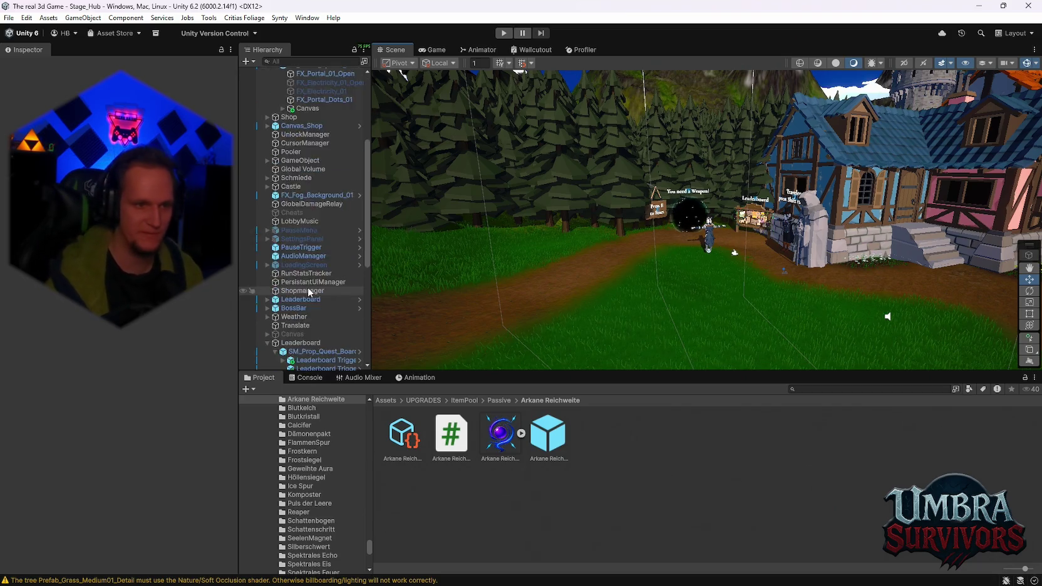
Browse to Assets/UI/Cards, inspect the Upgrade 1 prefab and open it in Prefab Mode.
scroll(301, 219, down, 10)
scroll(301, 499, down, 10)
scroll(313, 501, up, 15)
scroll(310, 520, up, 3)
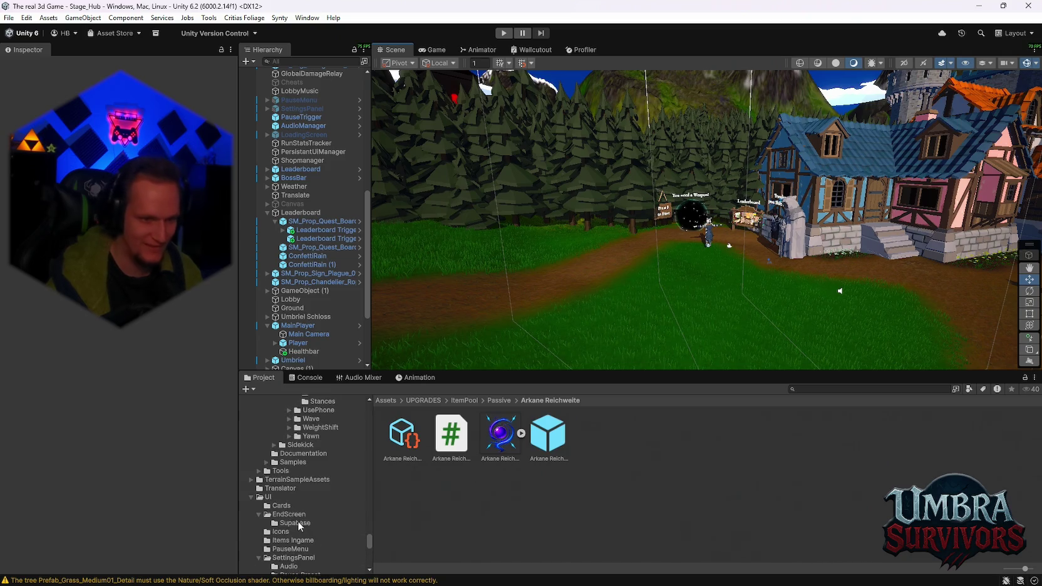
click(280, 507)
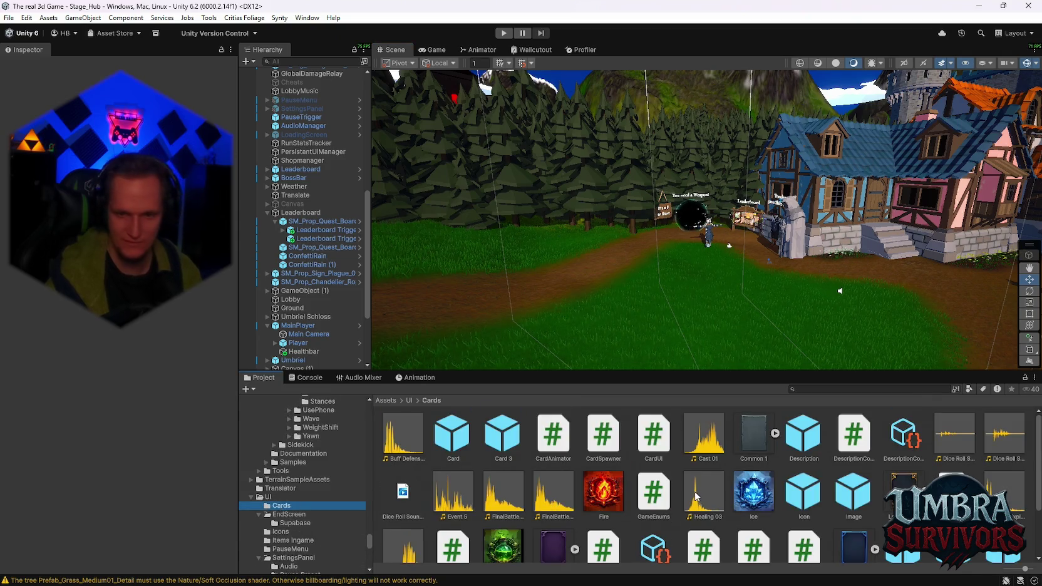
scroll(697, 496, down, 2)
click(903, 471)
scroll(113, 369, down, 5)
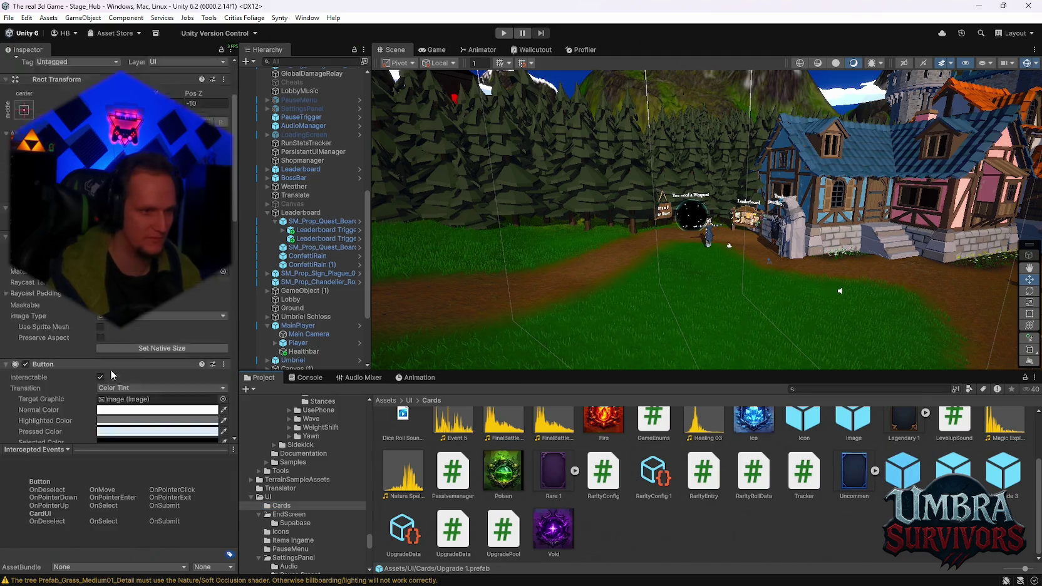
scroll(116, 370, down, 5)
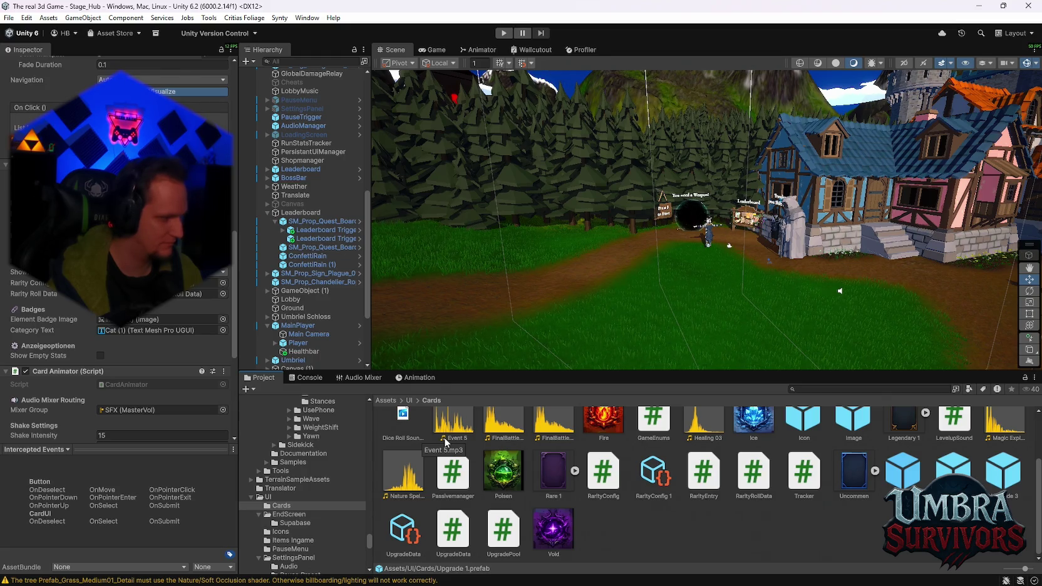
double_click(909, 482)
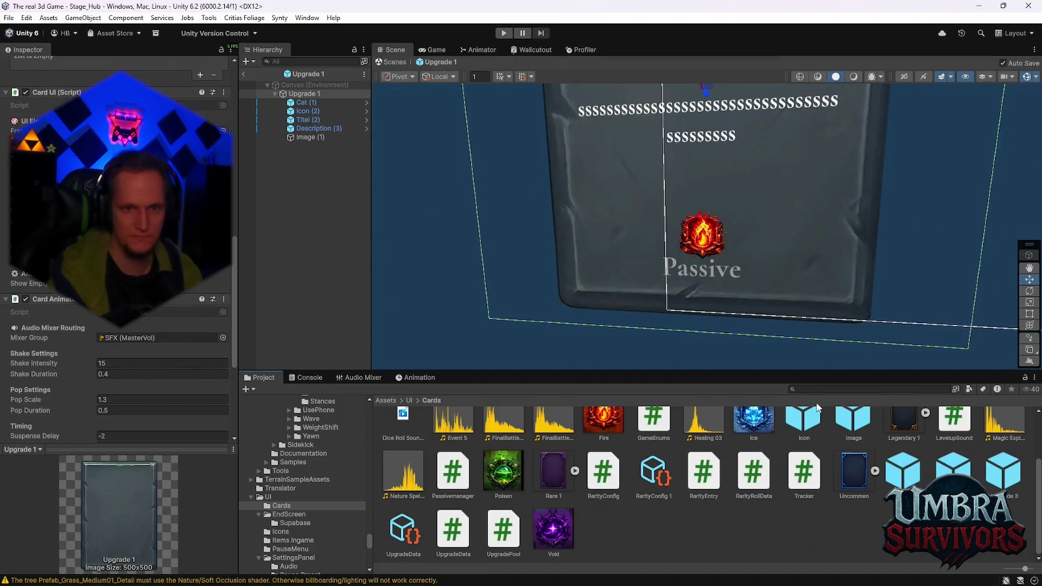
Pan the Scene view and frame the Upgrade 1 card's Description (3) text.
scroll(801, 254, down, 3)
mouse_move(832, 244)
mouse_down()
mouse_move(815, 274)
mouse_move(752, 251)
mouse_move(801, 289)
mouse_up()
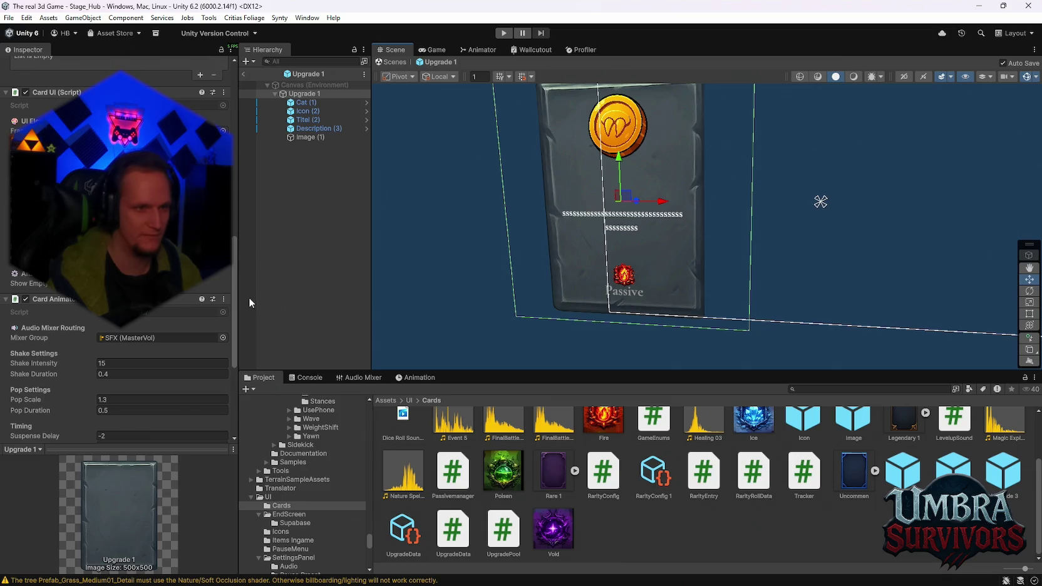
click(308, 129)
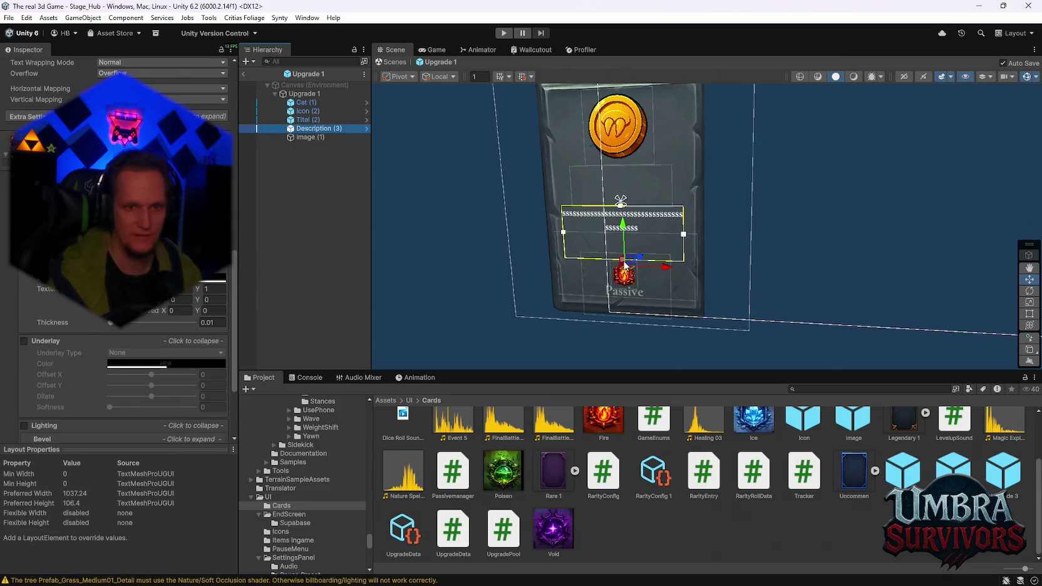
key(f)
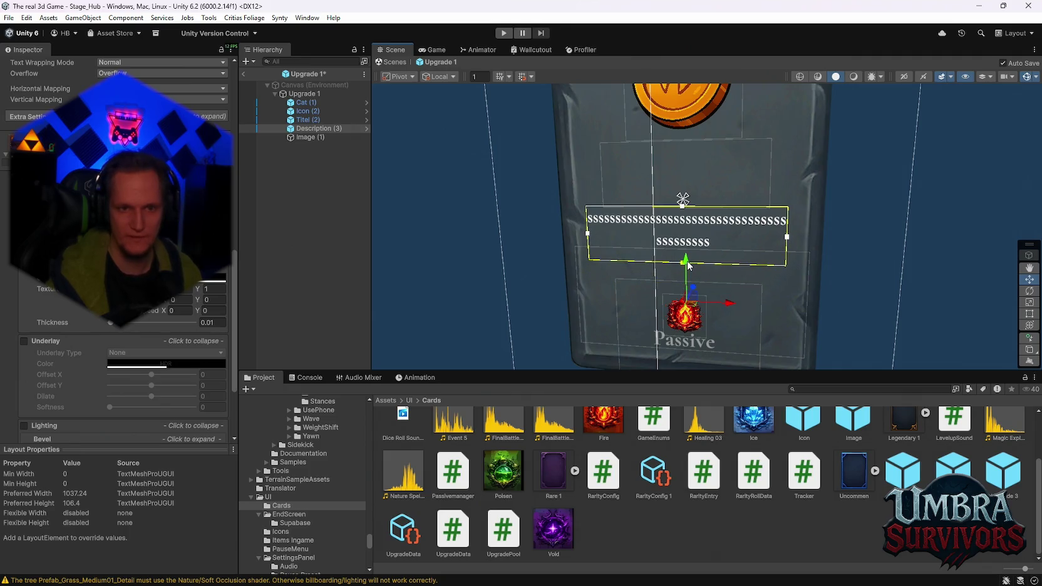
scroll(728, 282, down, 6)
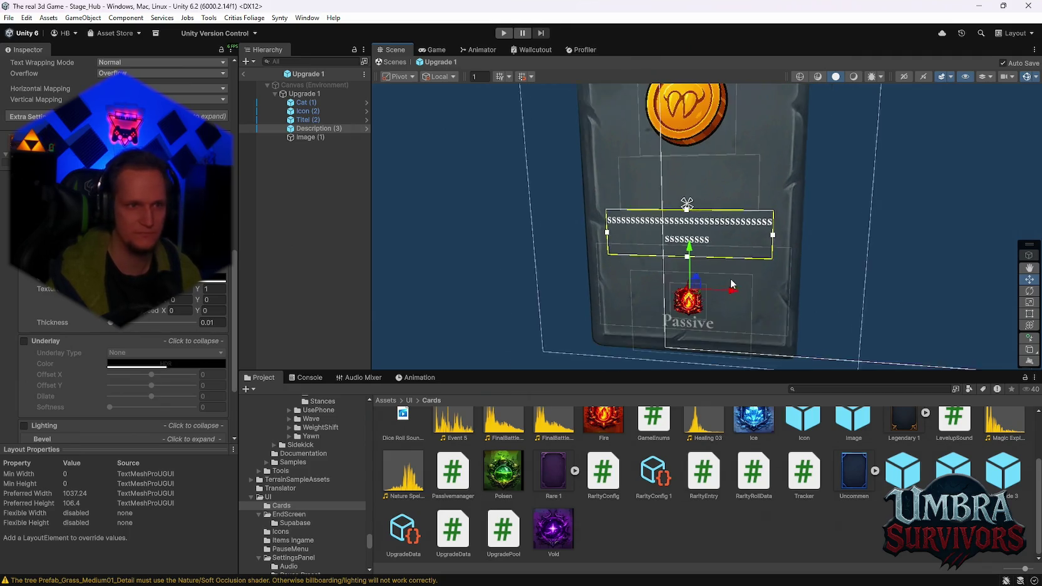
scroll(699, 266, up, 4)
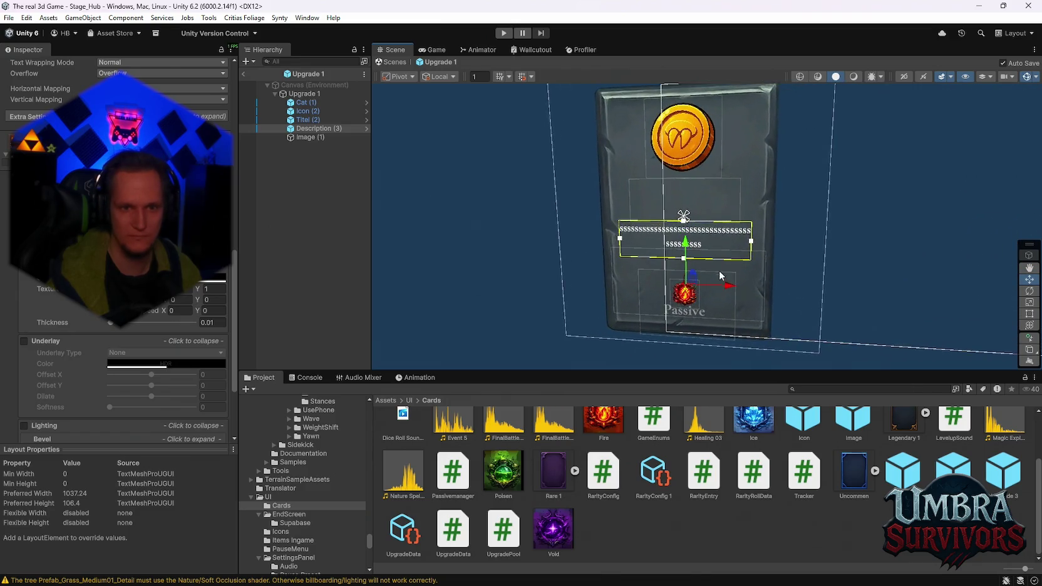
scroll(666, 287, up, 2)
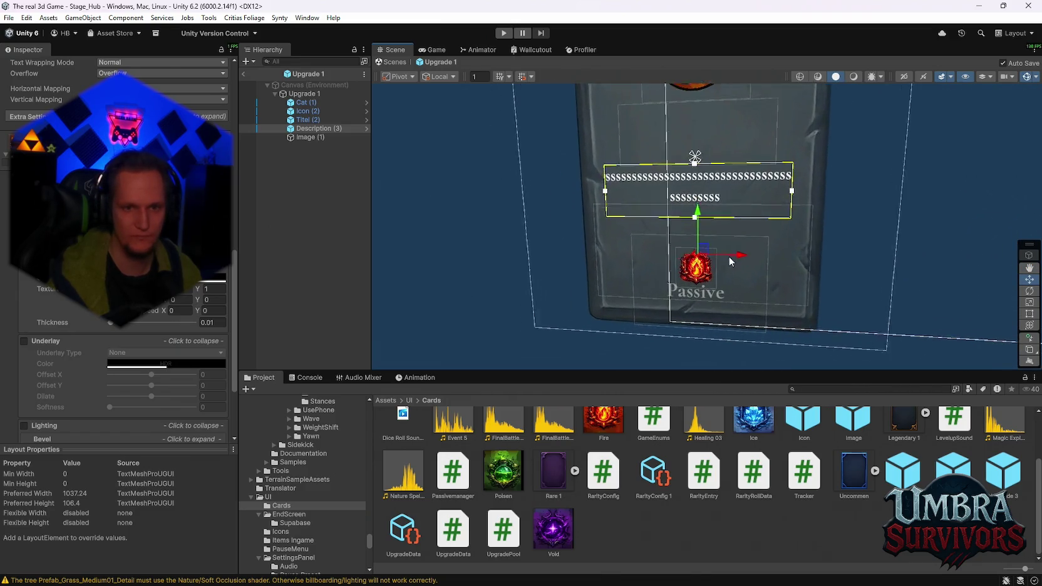
Reselect the Upgrade 1 card root and asset, then open the Upgrade 2 card prefab.
click(714, 234)
scroll(715, 234, down, 2)
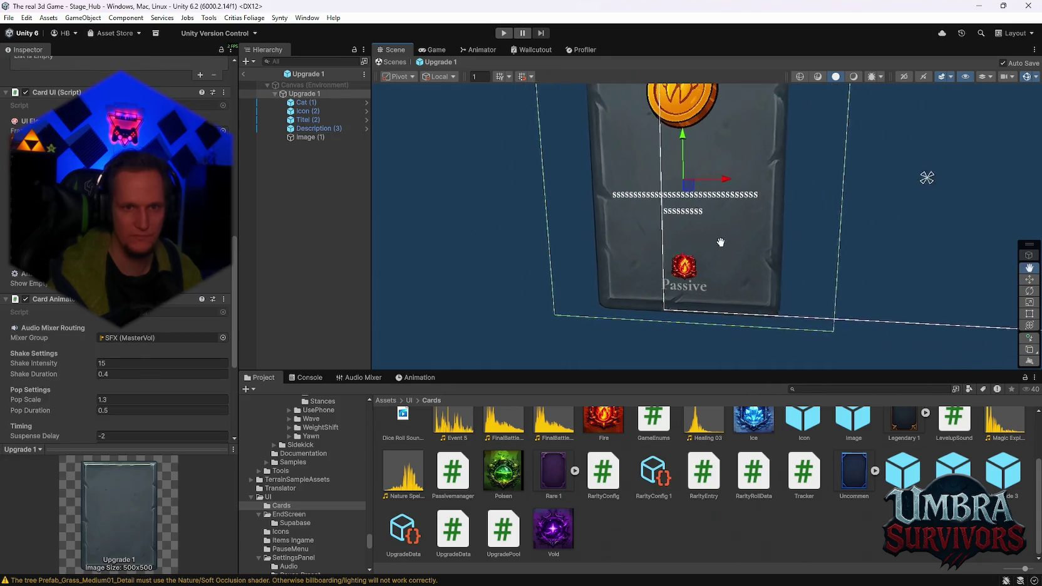
click(916, 478)
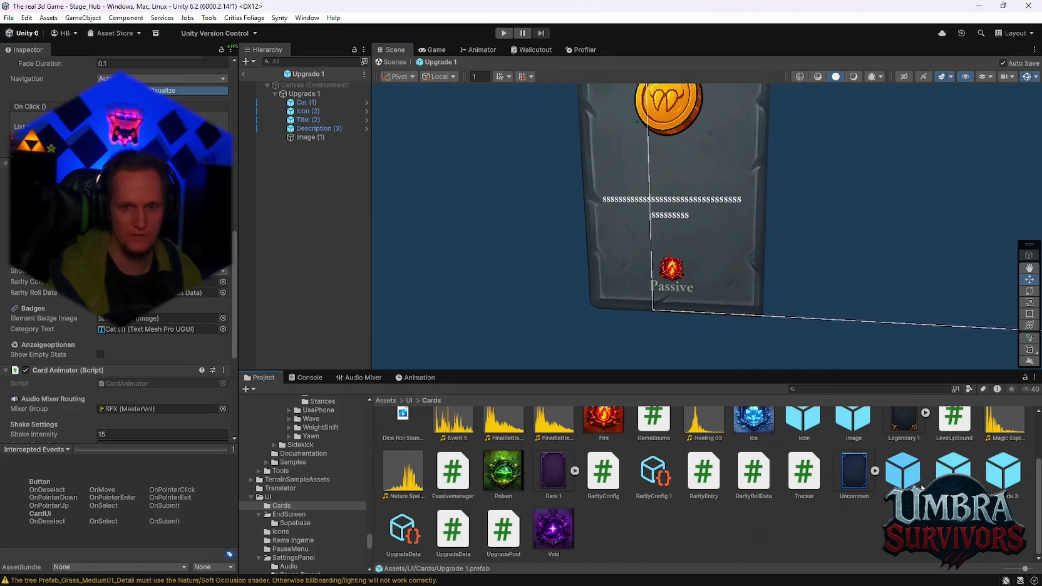
click(902, 184)
double_click(338, 128)
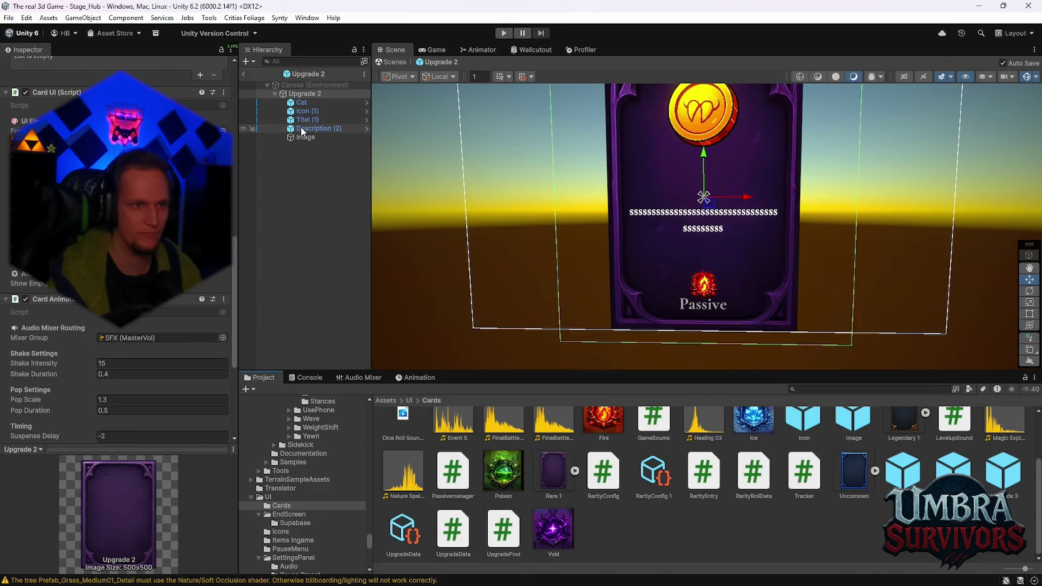
Replace Upgrade 2's Description (2) text with a pasted Description (3) copy.
click(301, 128)
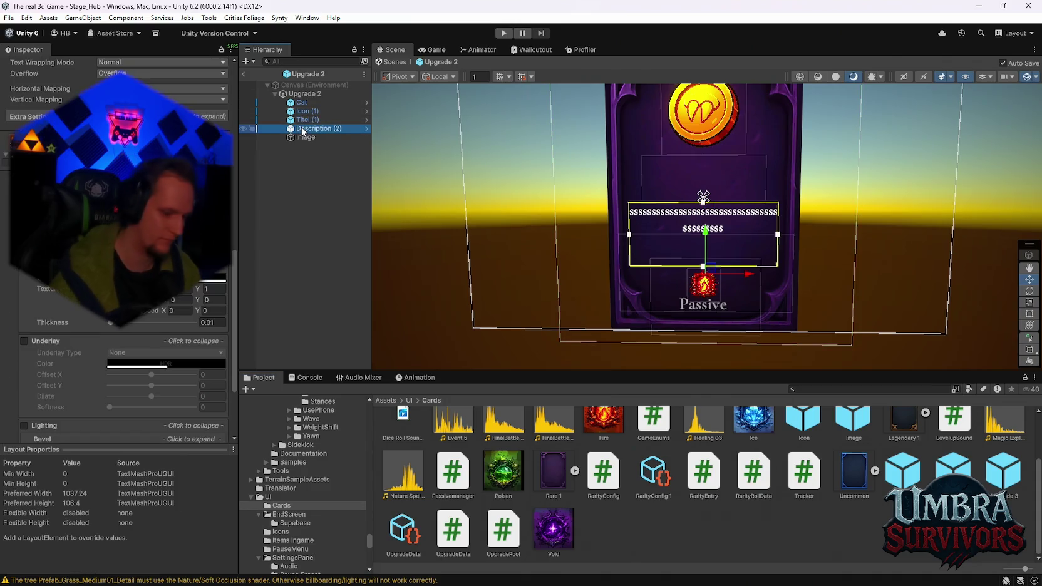
key(Delete)
click(313, 94)
key(ctrl+v)
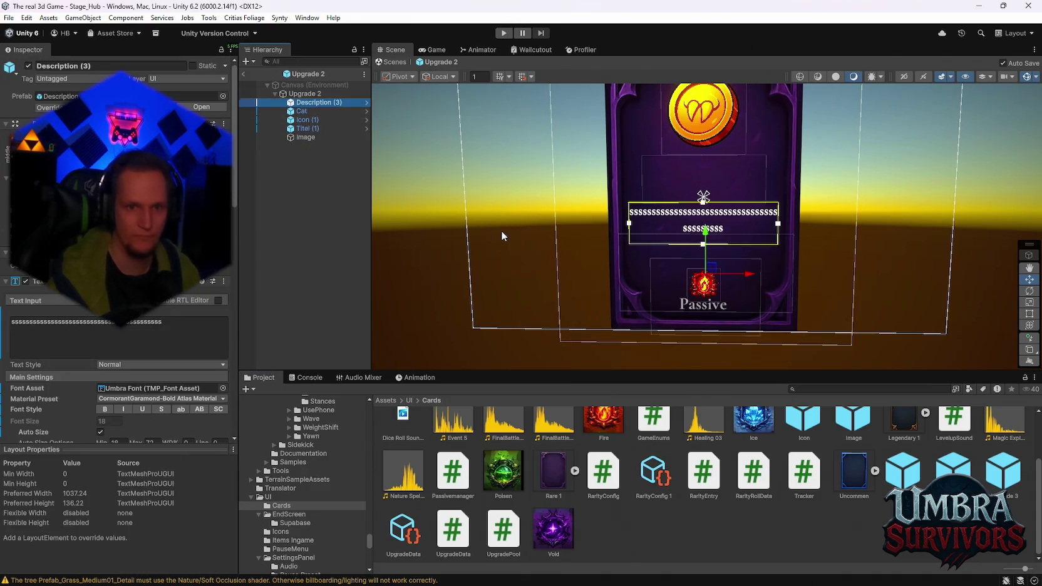
click(300, 94)
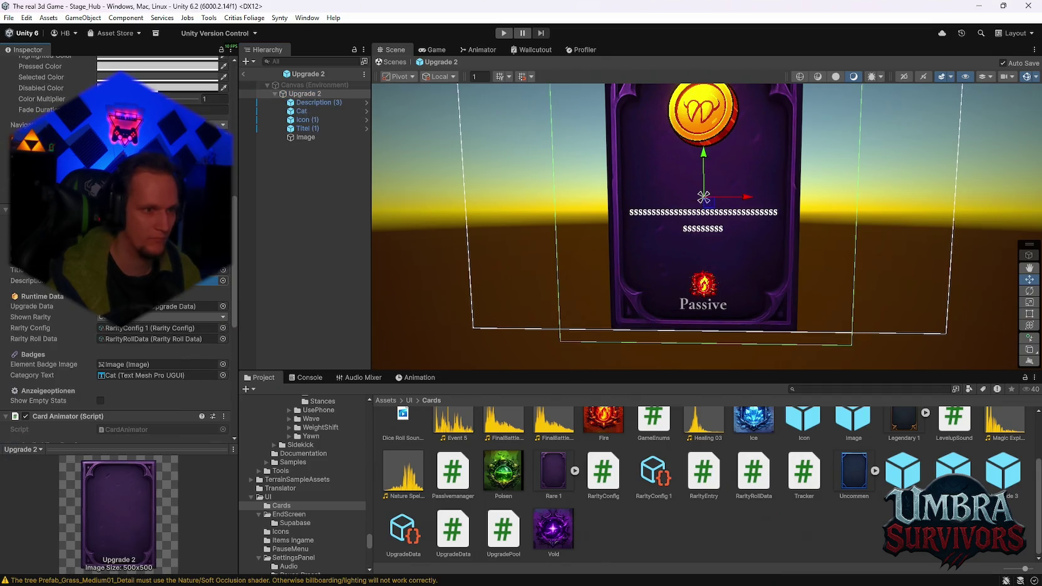
Open Upgrade 3, delete its Description (3) text and undo the deletion.
double_click(999, 473)
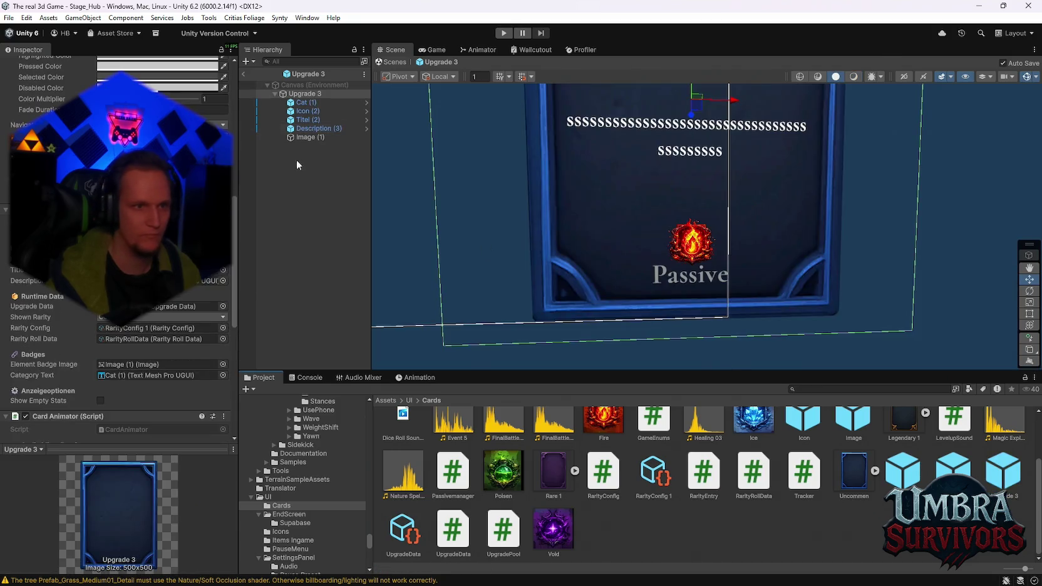
click(314, 128)
key(Delete)
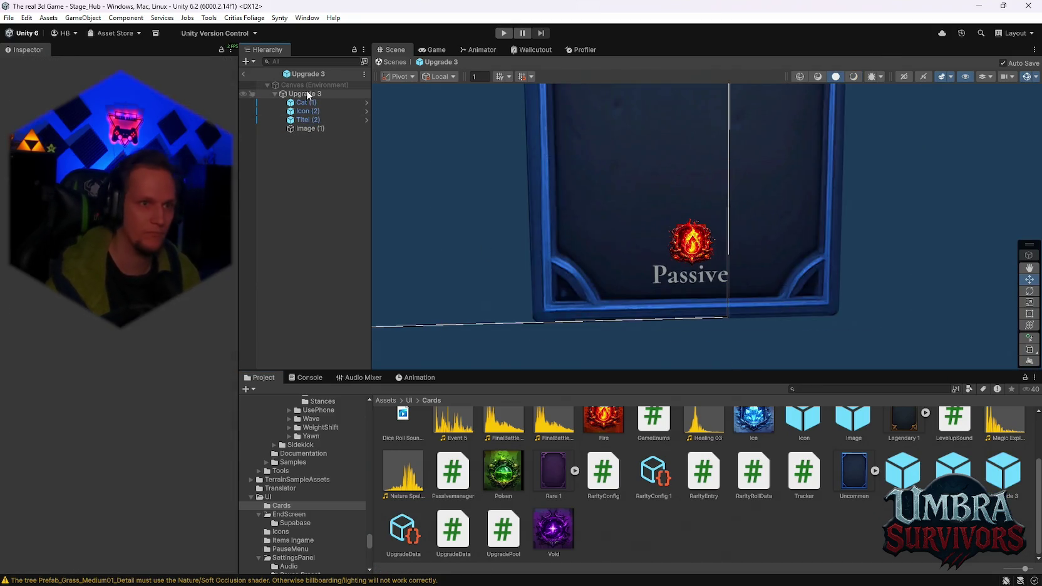
click(306, 94)
key(ctrl+z)
scroll(166, 303, down, 5)
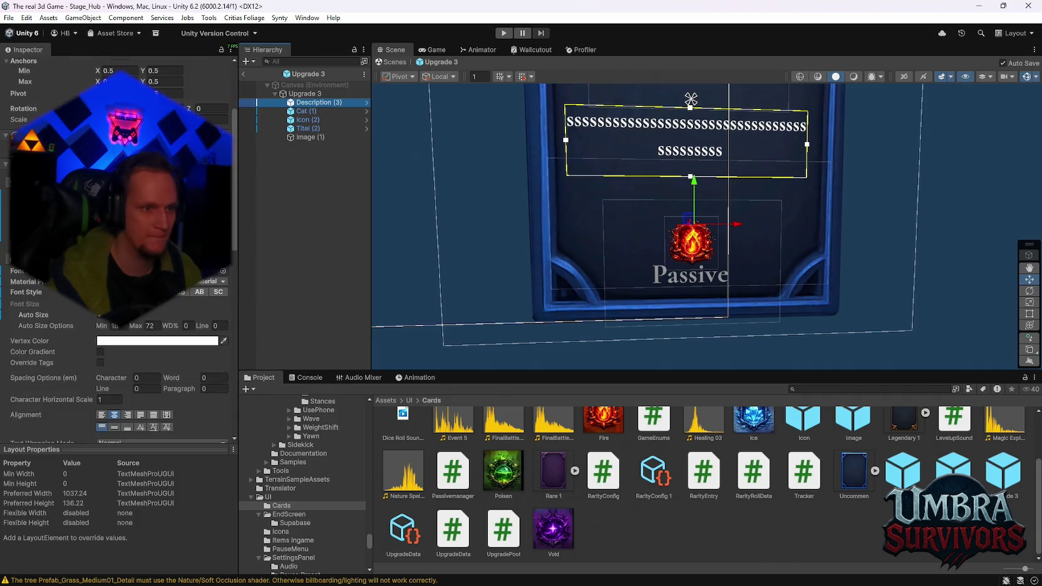
click(306, 94)
Start a play test of the game.
scroll(119, 313, down, 2)
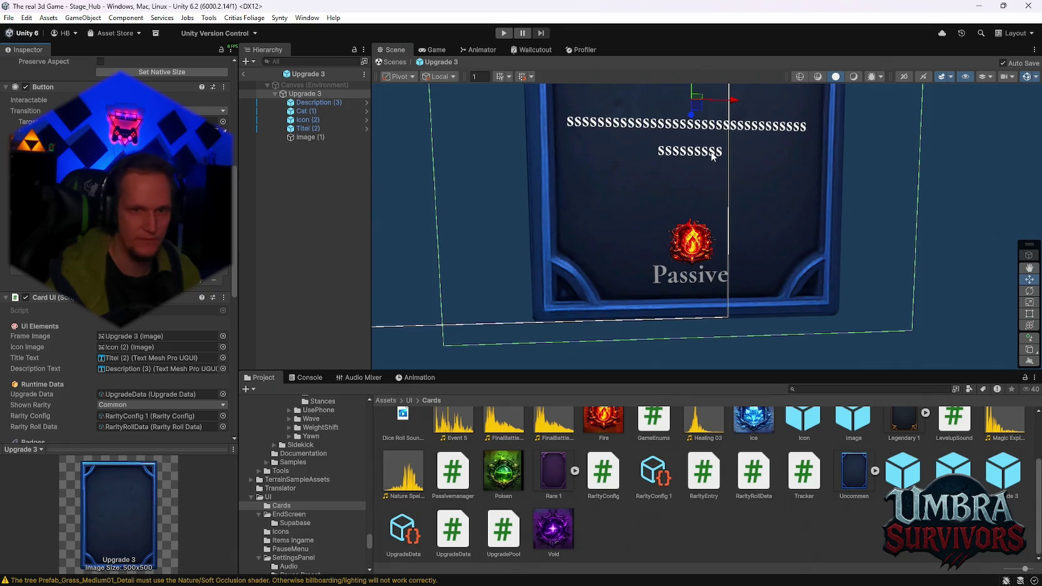
scroll(665, 193, down, 1)
click(505, 32)
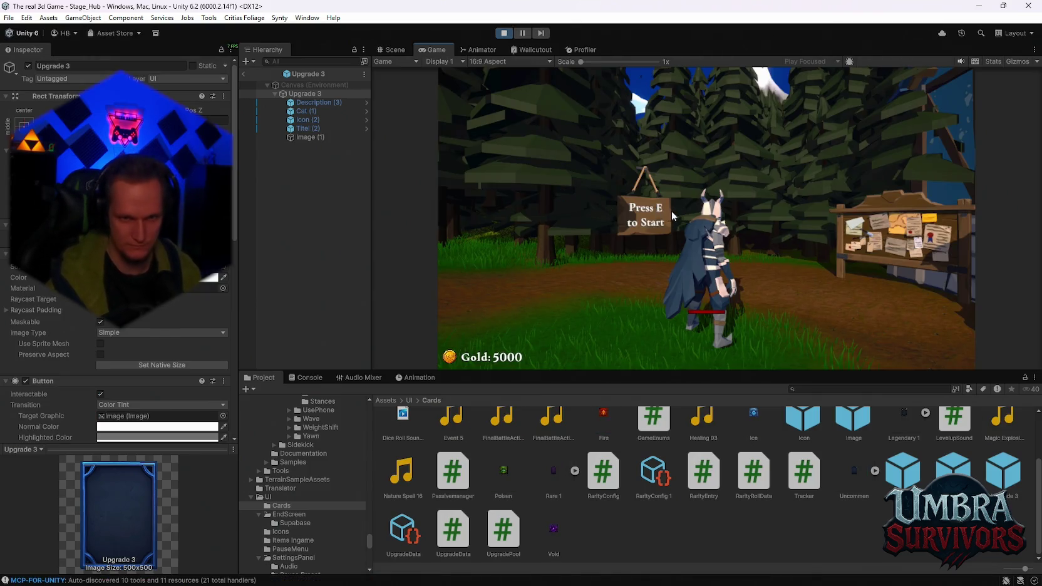
Play until the Dark Orb, Frozen Heart and Calzifer level-up cards appear, then exit play mode.
key(e)
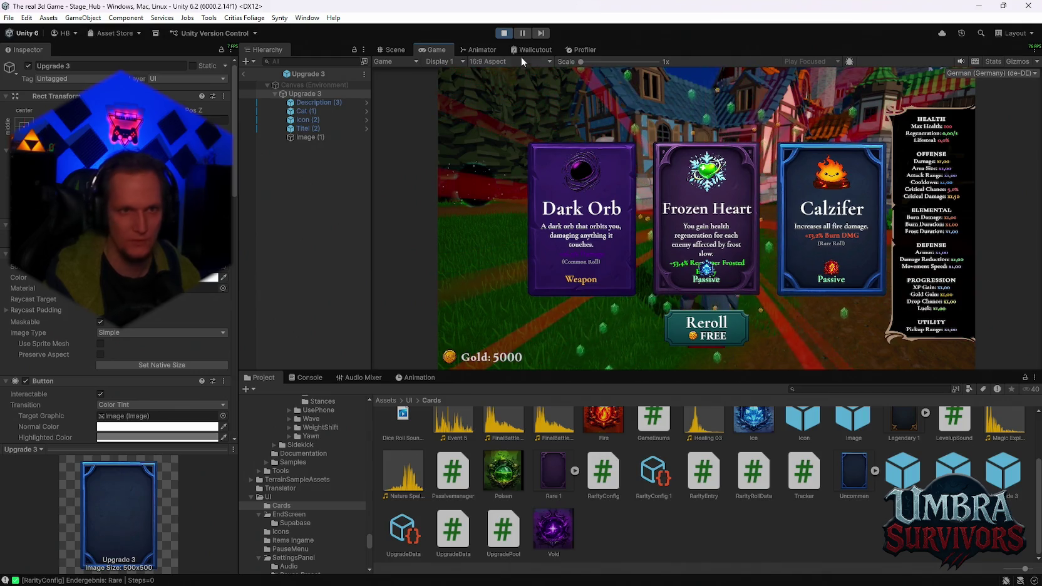
click(505, 33)
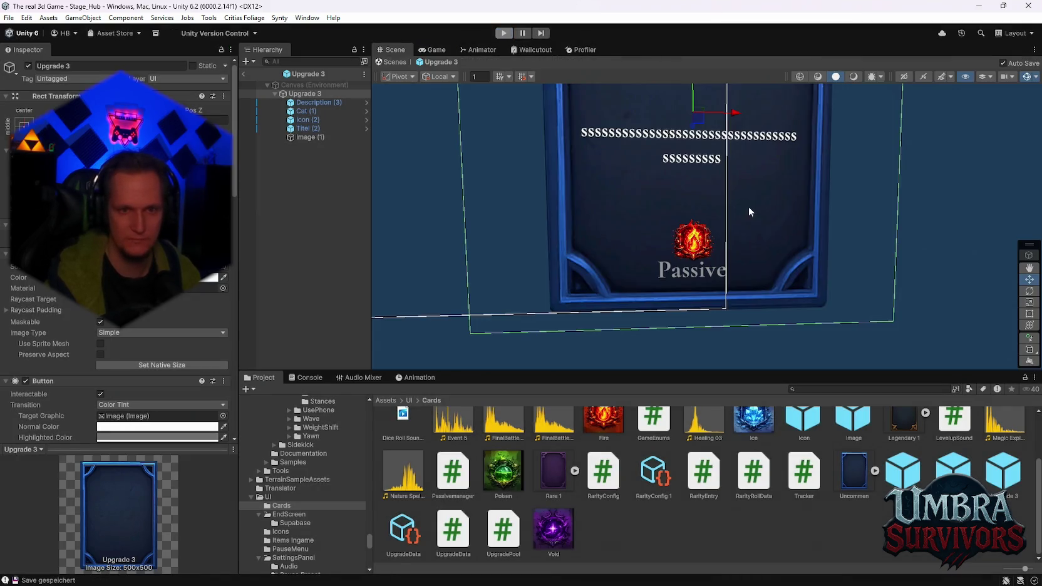
Frame Upgrade 3's Description (3) text and set its Overflow mode to Truncate.
scroll(685, 194, down, 5)
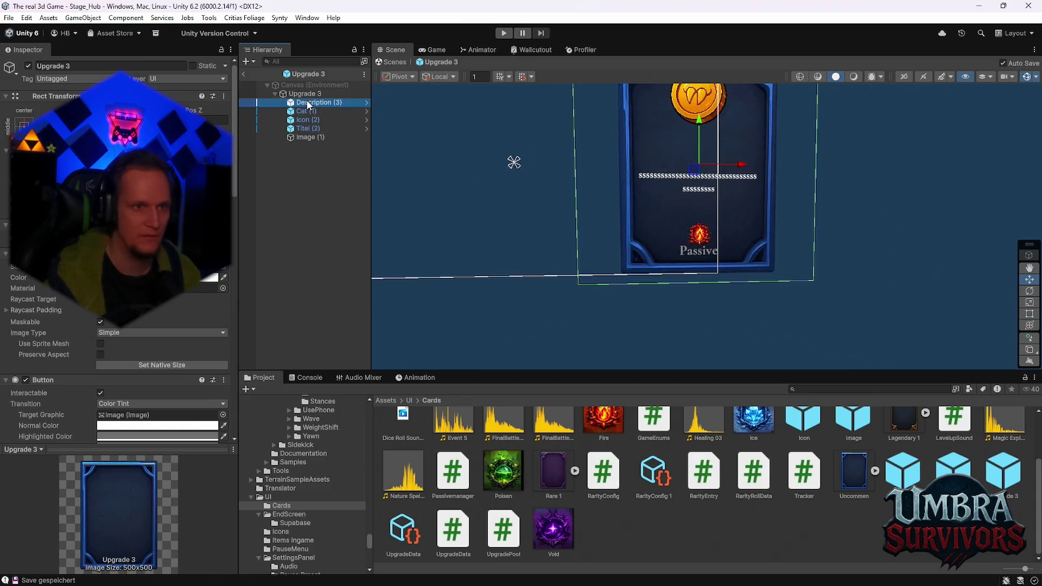
key(f)
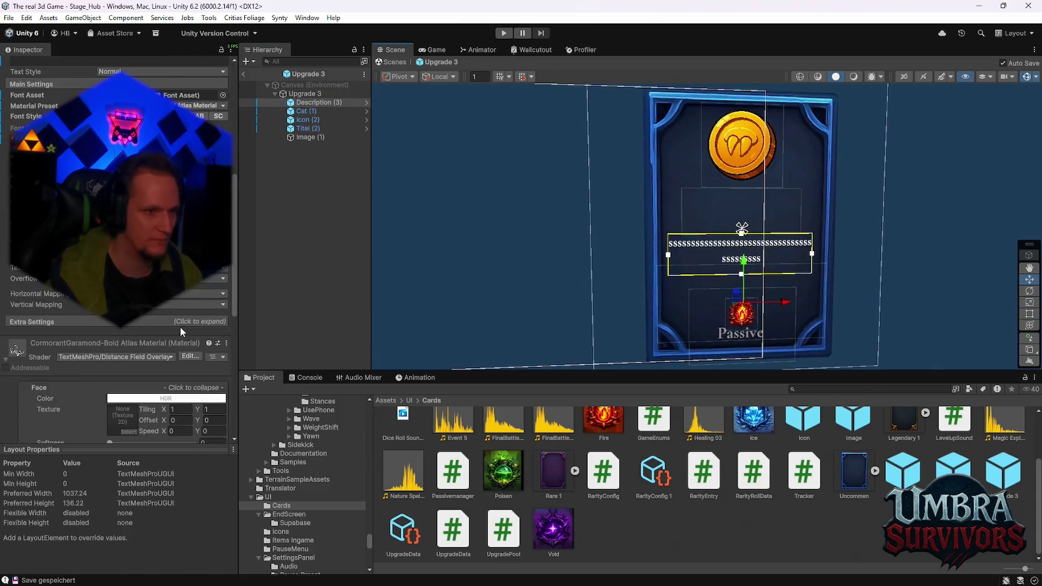
click(157, 279)
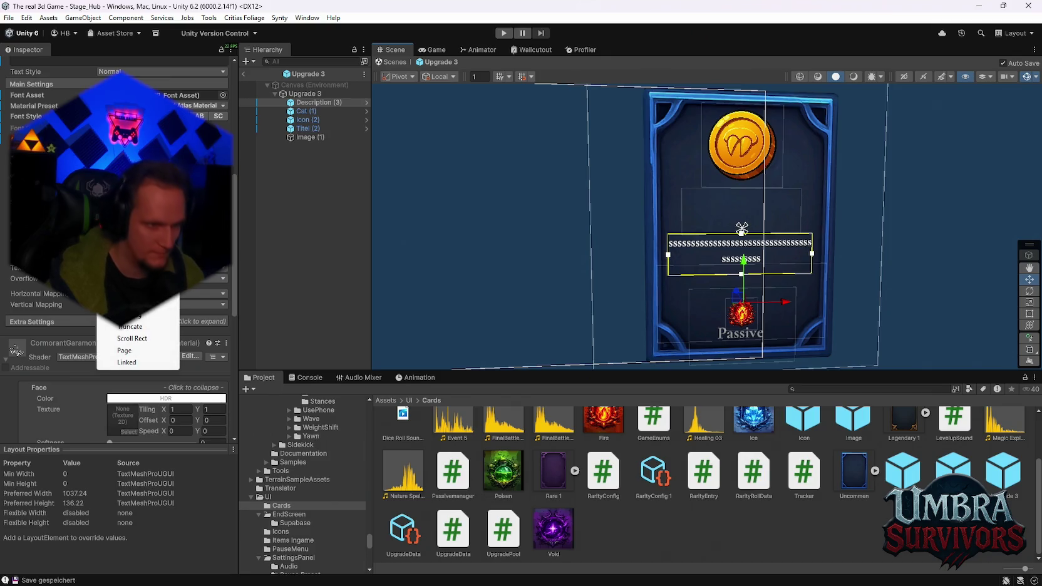
click(131, 329)
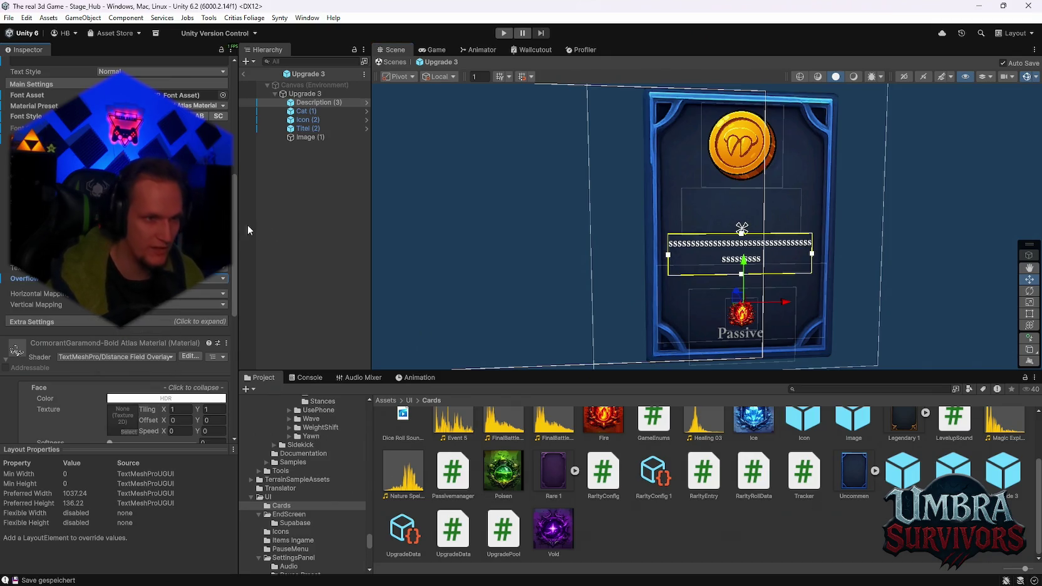
Type the sample text 'sssssss ssssssssssssssss' into the description, then erase it.
scroll(207, 225, up, 5)
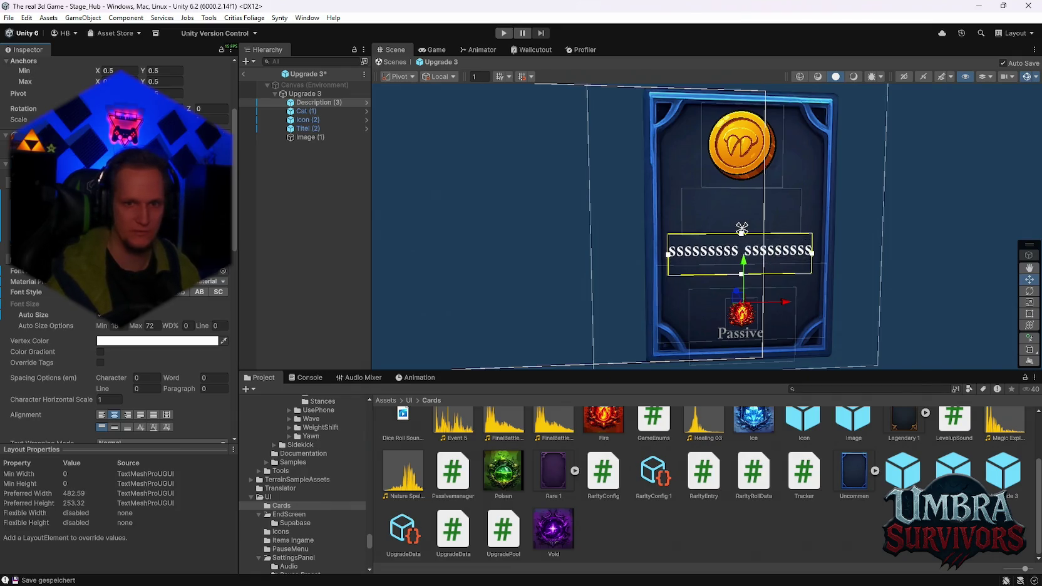
text(sssssss sssssssssss)
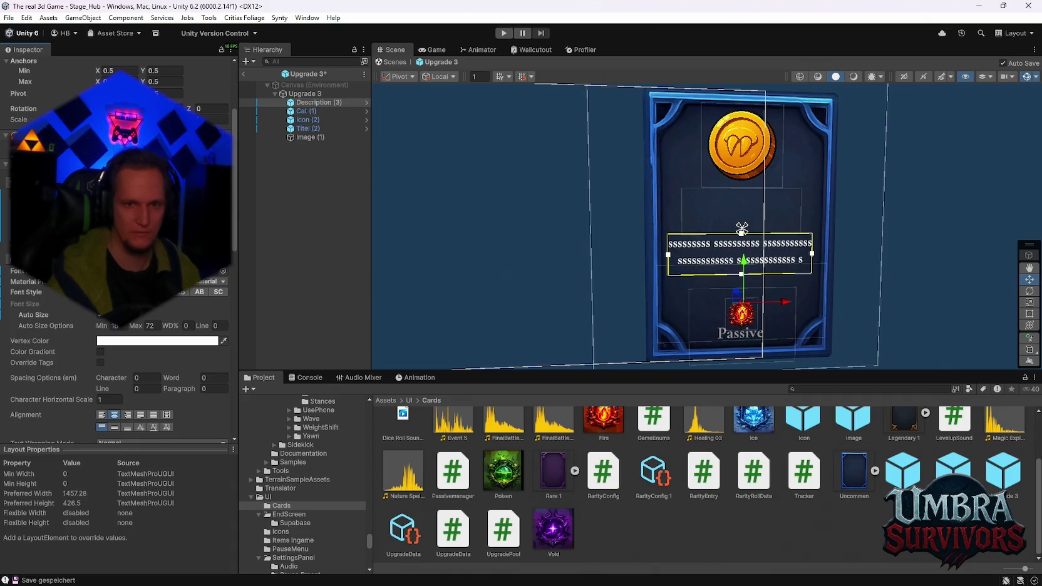
text(sssss)
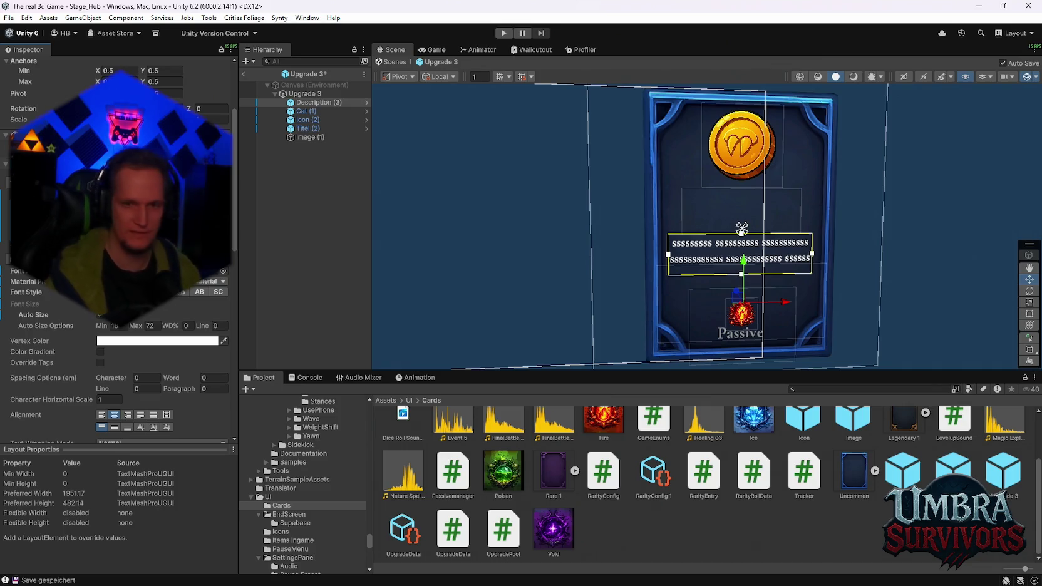
key(BackSpace)
key(BackSpace)
key(BackSpace)
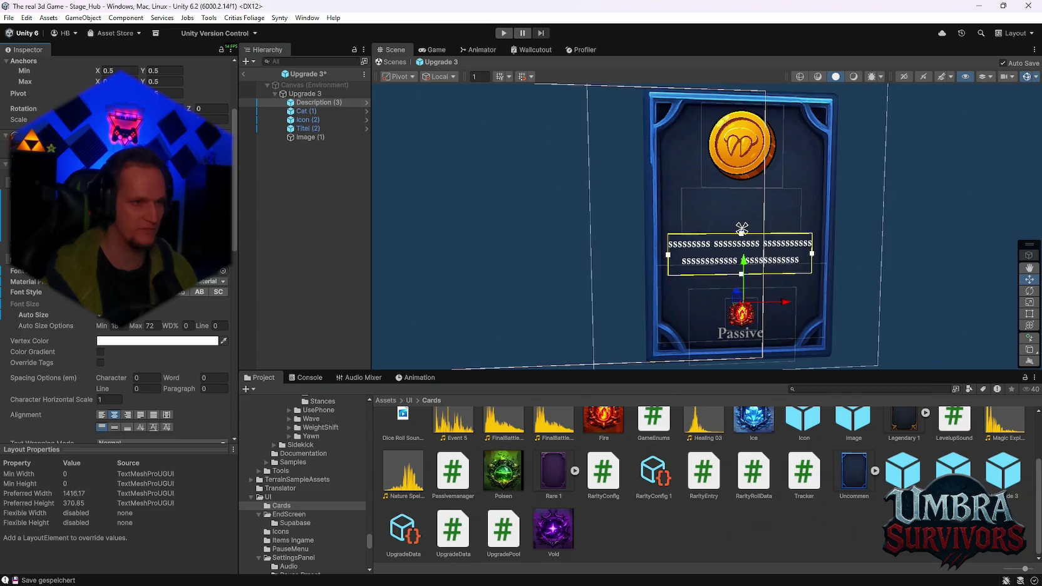
key(BackSpace)
key(BackSpace)
key(BackSpace)
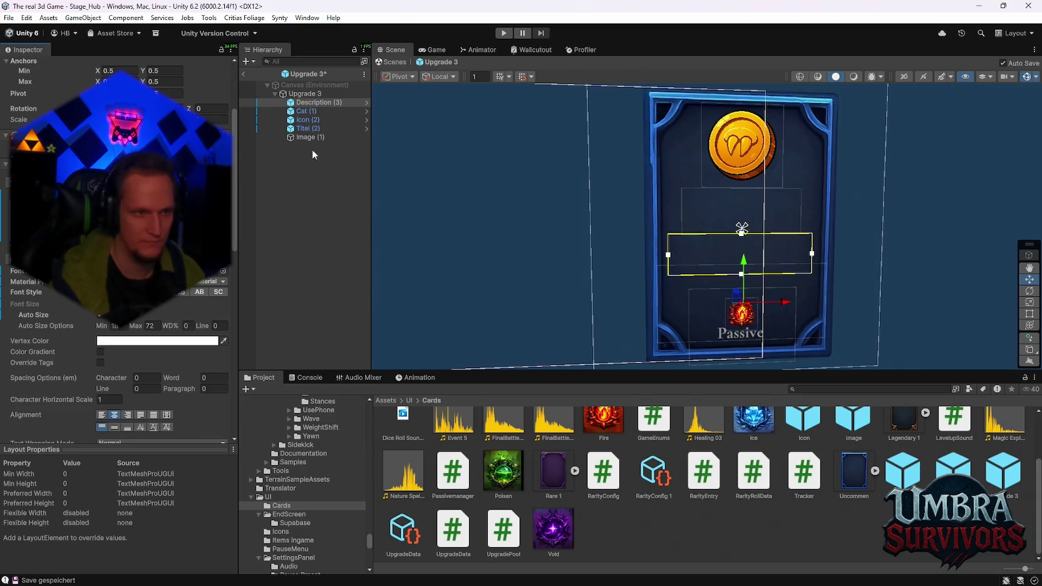
scroll(149, 330, down, 5)
scroll(168, 337, up, 1)
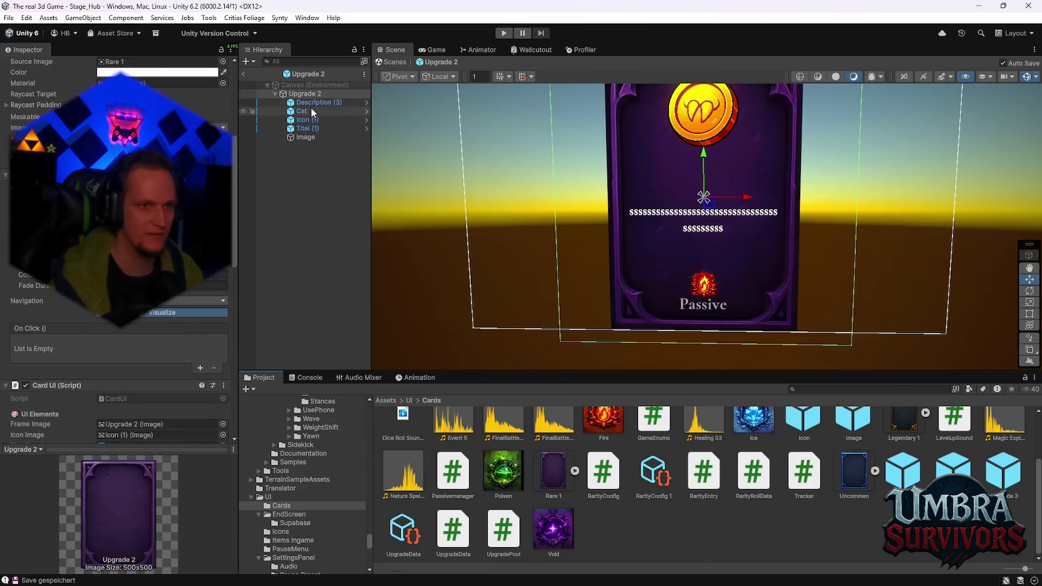
Edit the Upgrade 2 and Upgrade 1 description texts so each fits one smaller line.
click(313, 102)
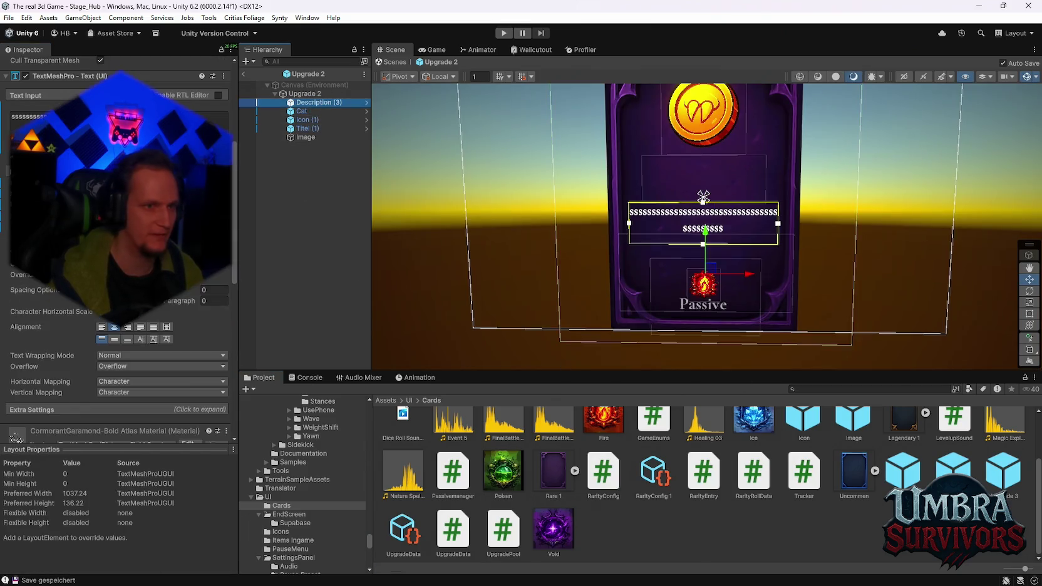
text(s)
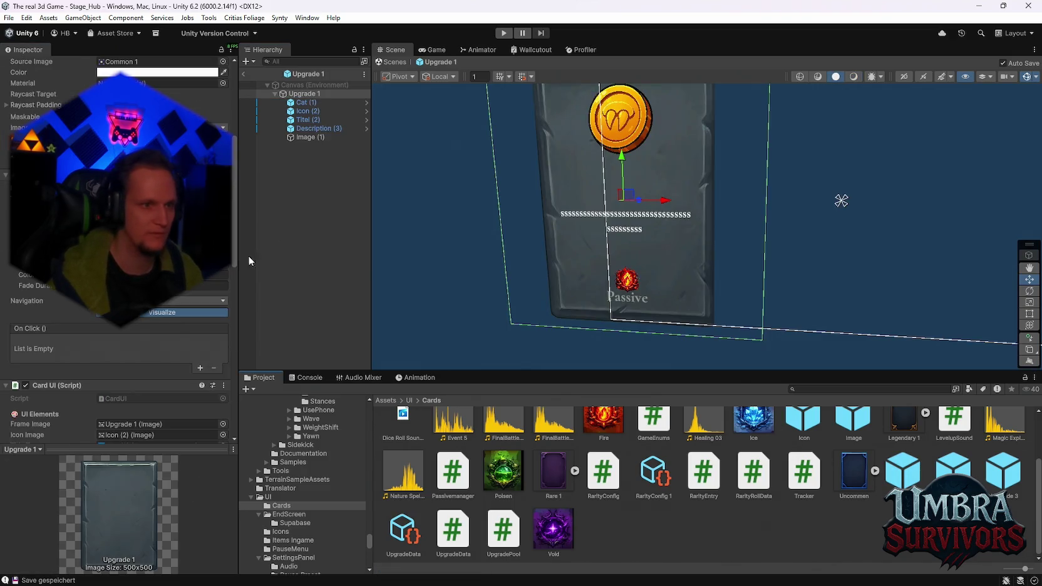
scroll(143, 316, up, 5)
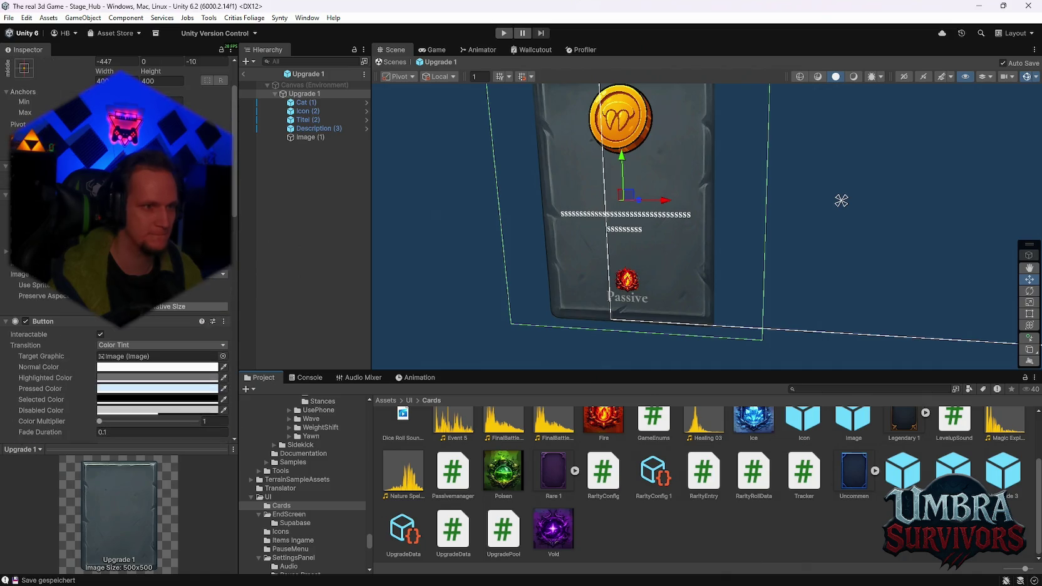
click(307, 103)
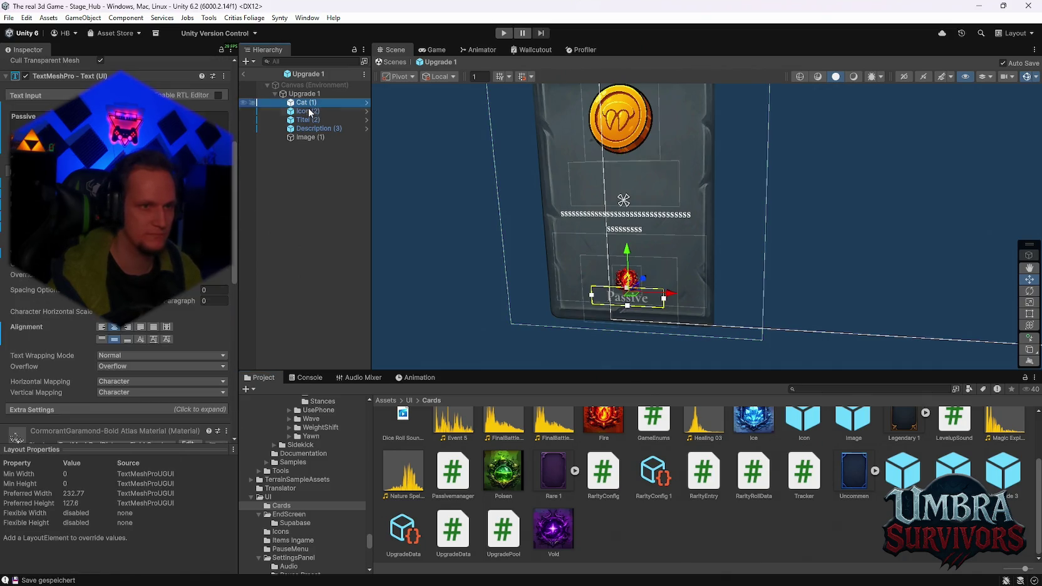
click(307, 128)
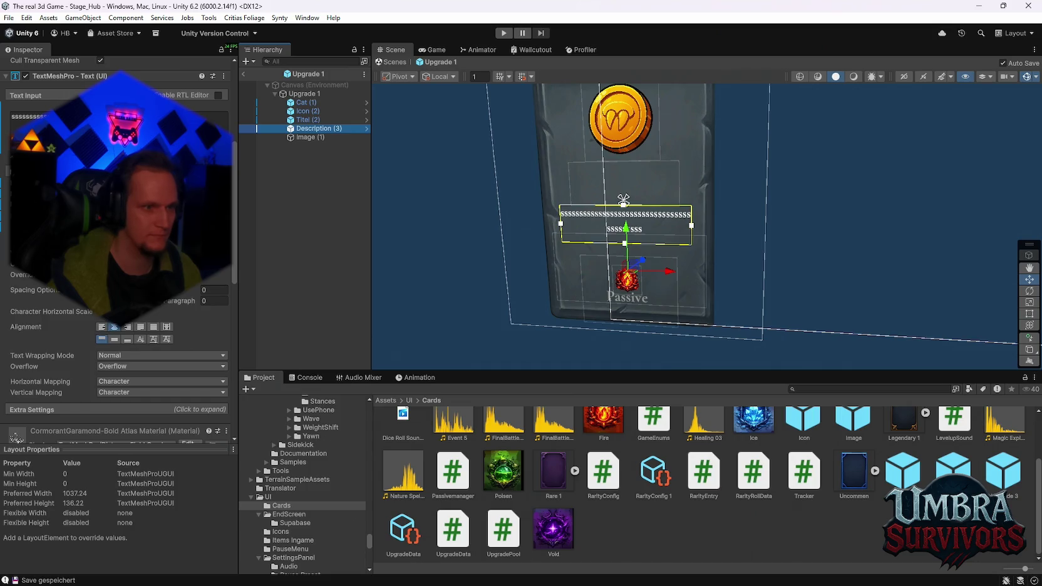
click(101, 242)
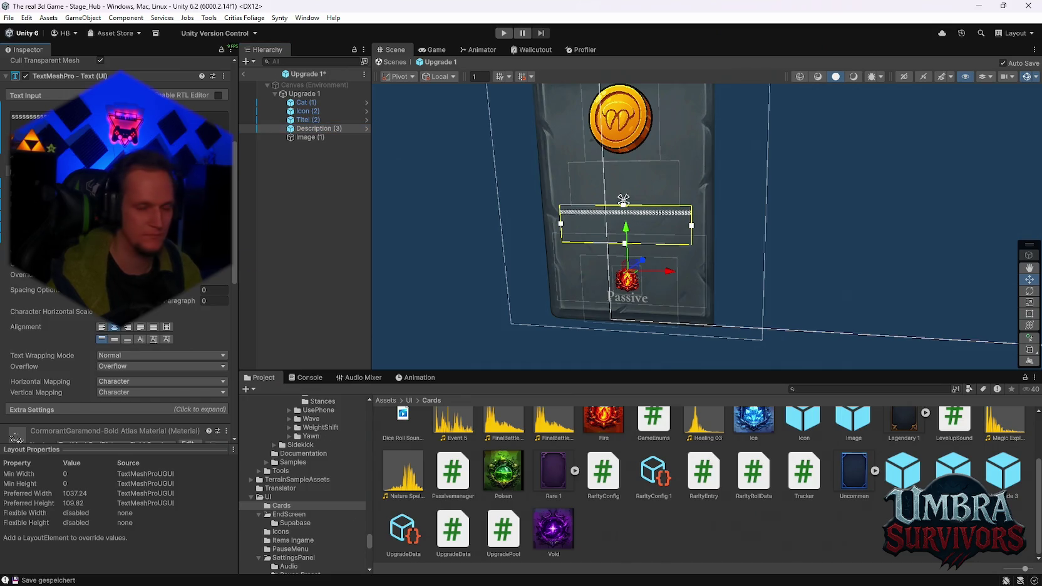
Recheck the purple Upgrade 2 description, then open Upgrade 3 and select its description.
click(244, 73)
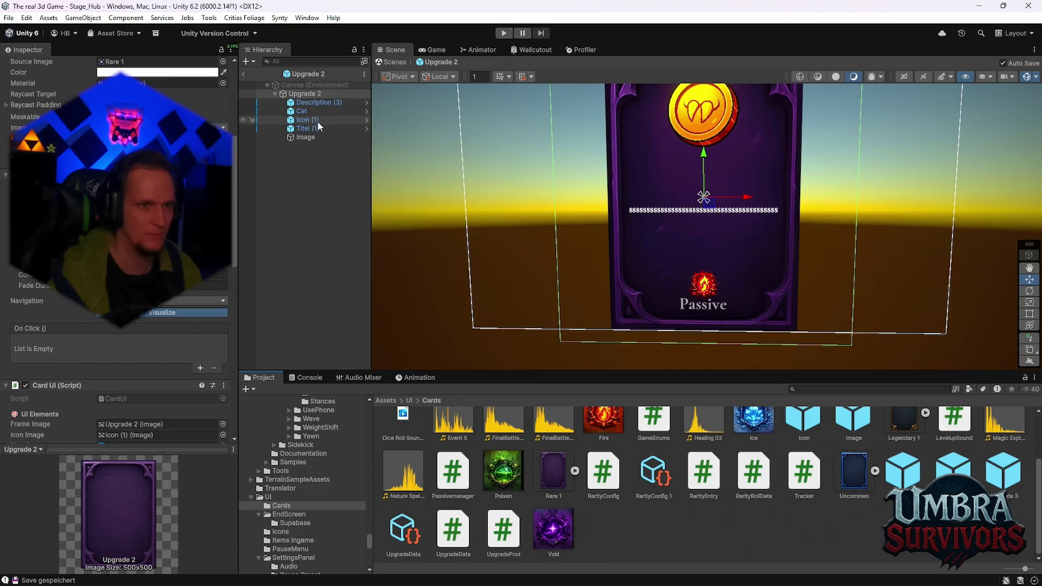
click(317, 102)
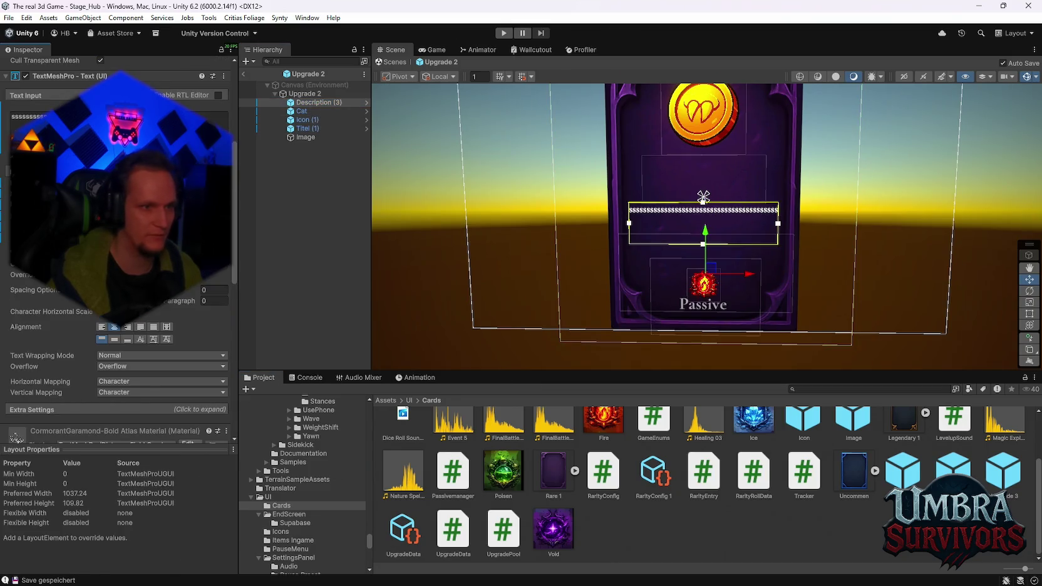
double_click(1000, 473)
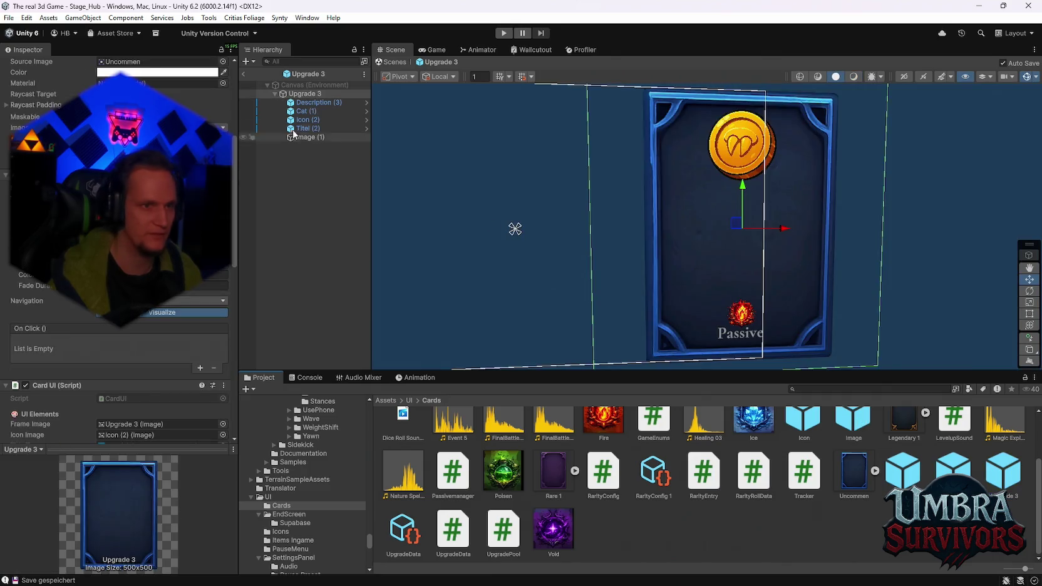
click(304, 103)
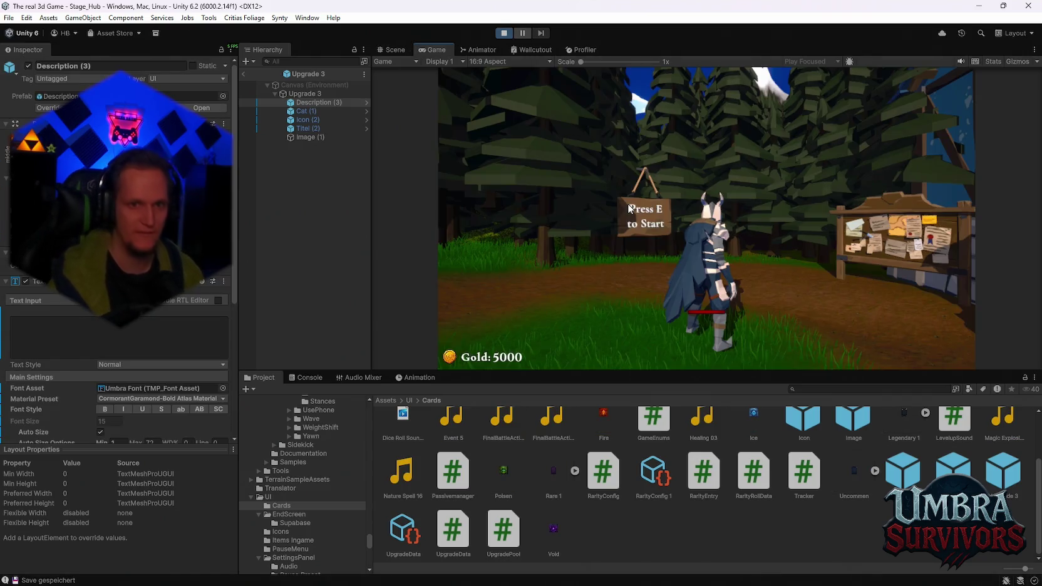
click(627, 203)
key(w)
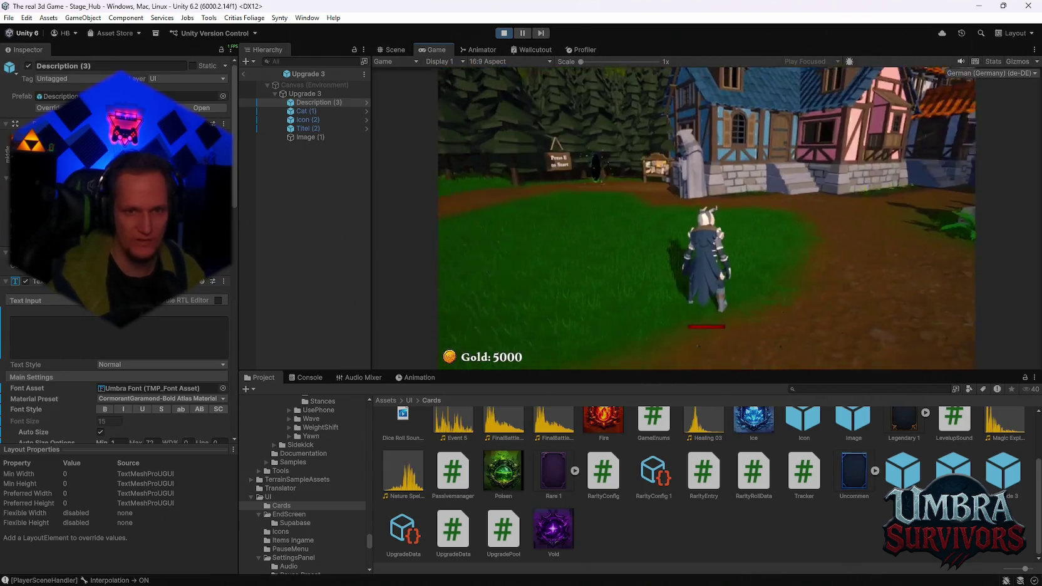
key(a)
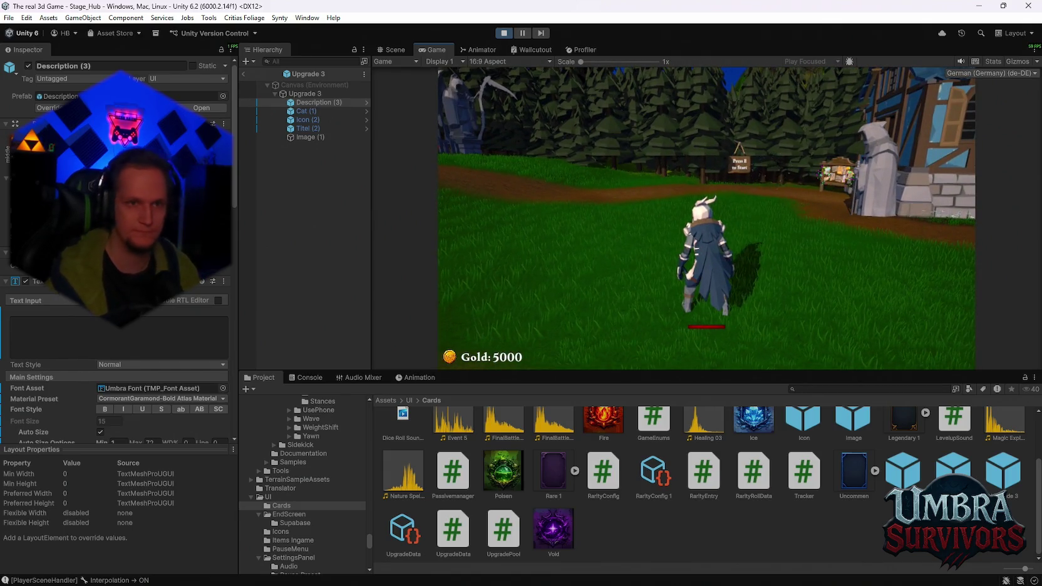
key(Escape)
double_click(434, 47)
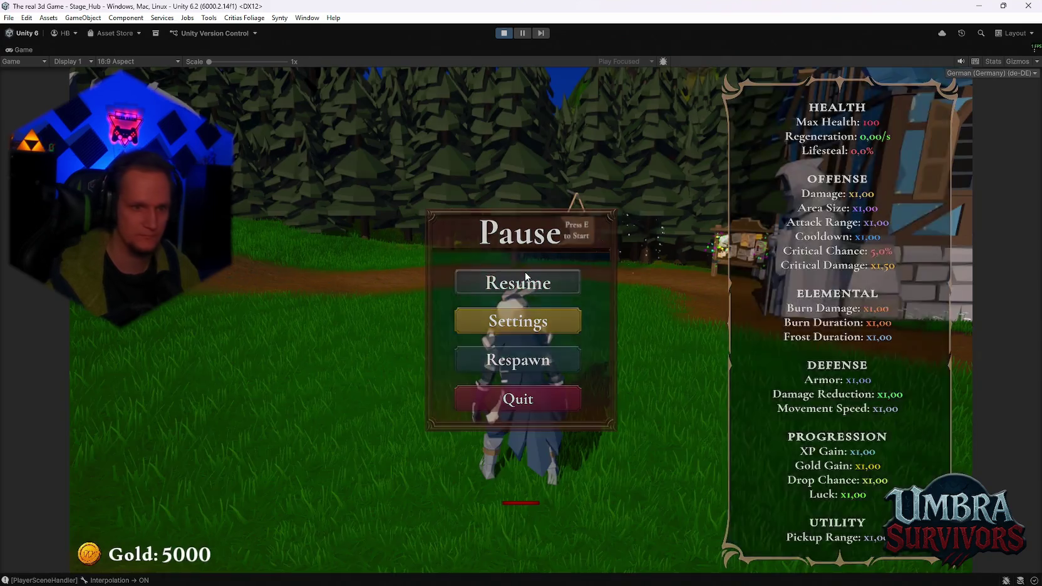
click(526, 276)
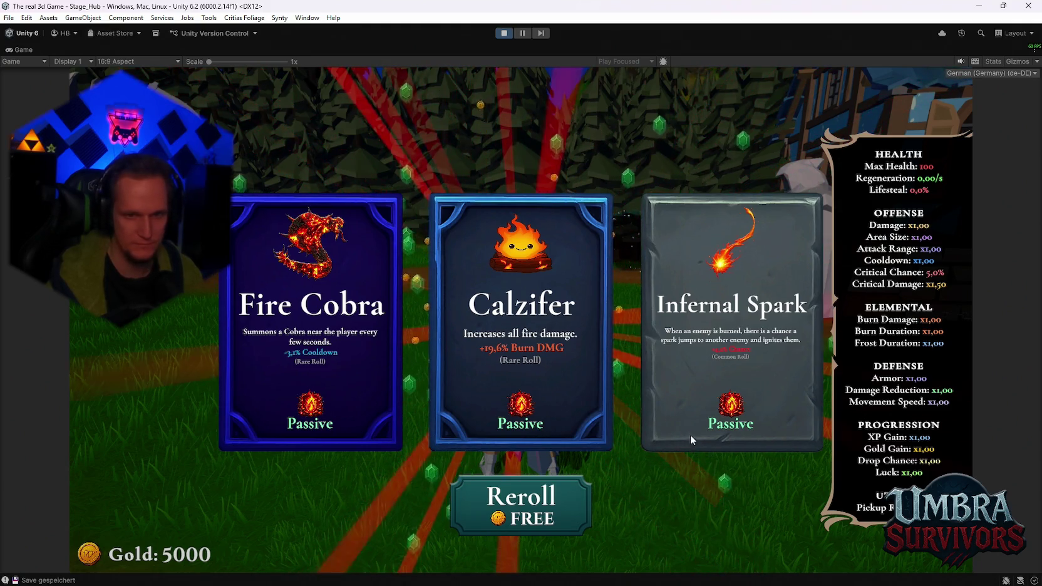
click(552, 496)
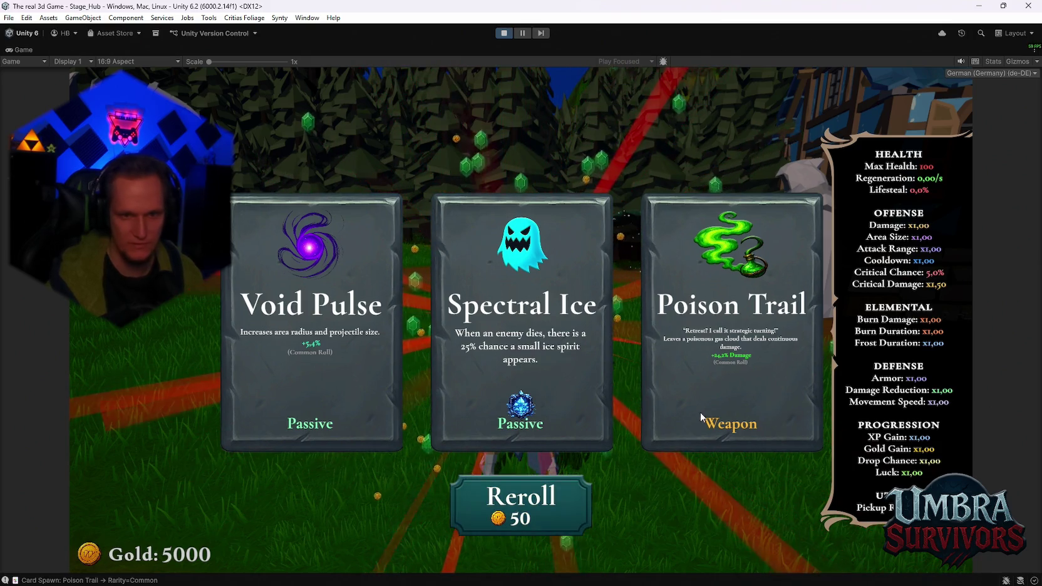
key(ctrl+p)
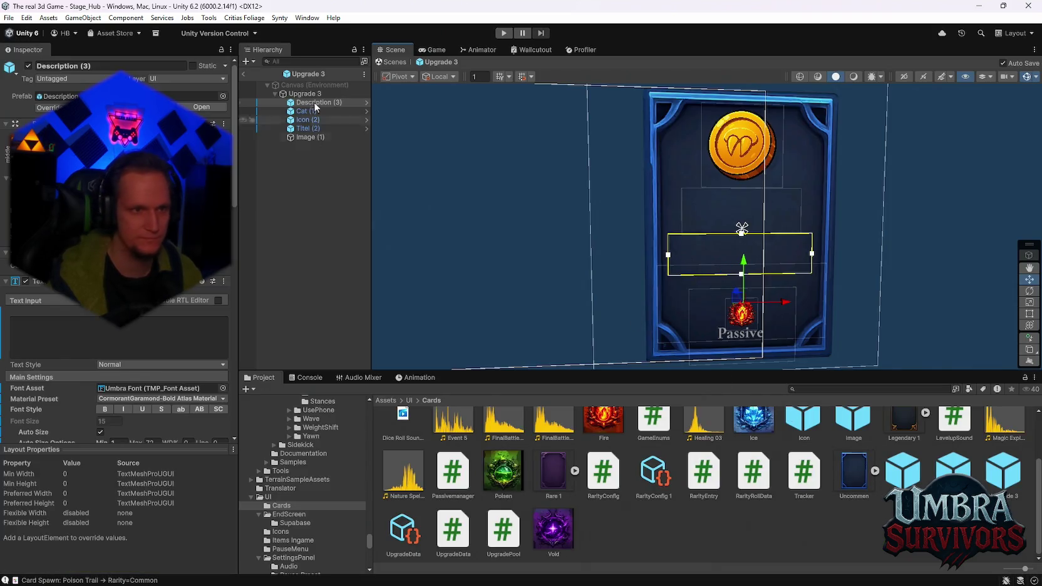
Move the Passive label and fire badge slightly up on the blue Upgrade 3 card.
click(306, 111)
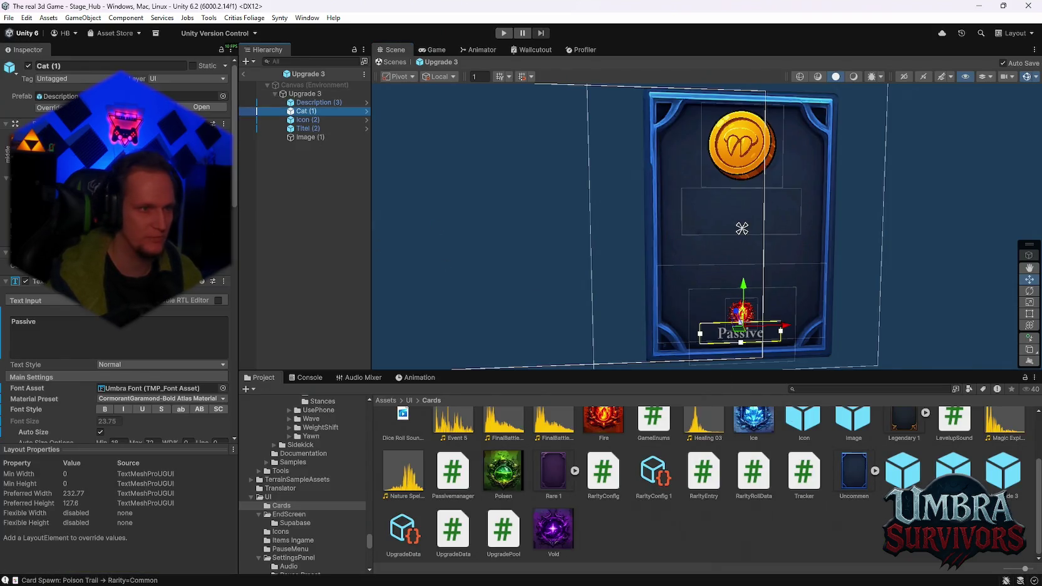
drag(743, 300, 743, 298)
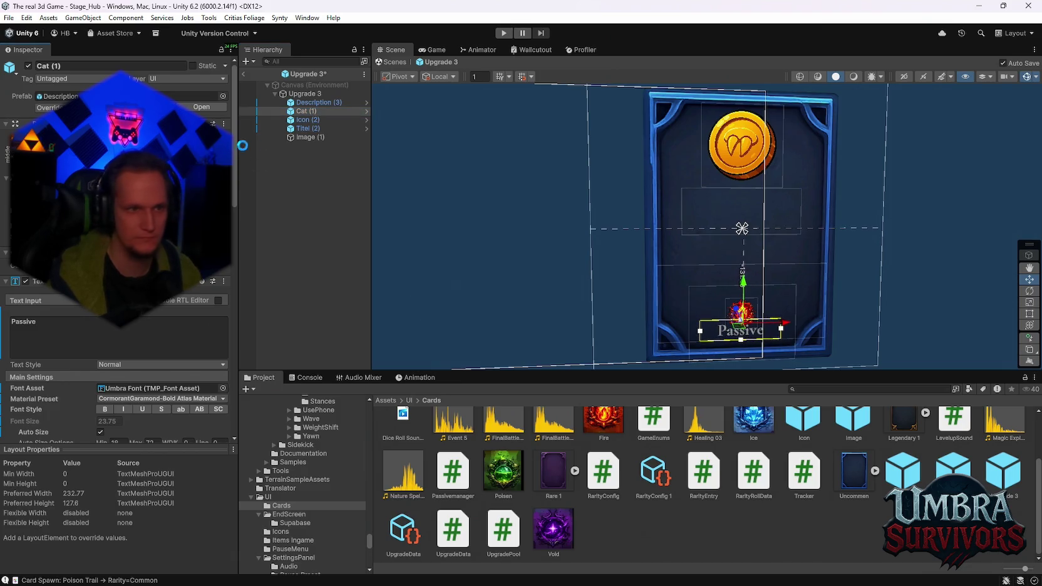
click(309, 120)
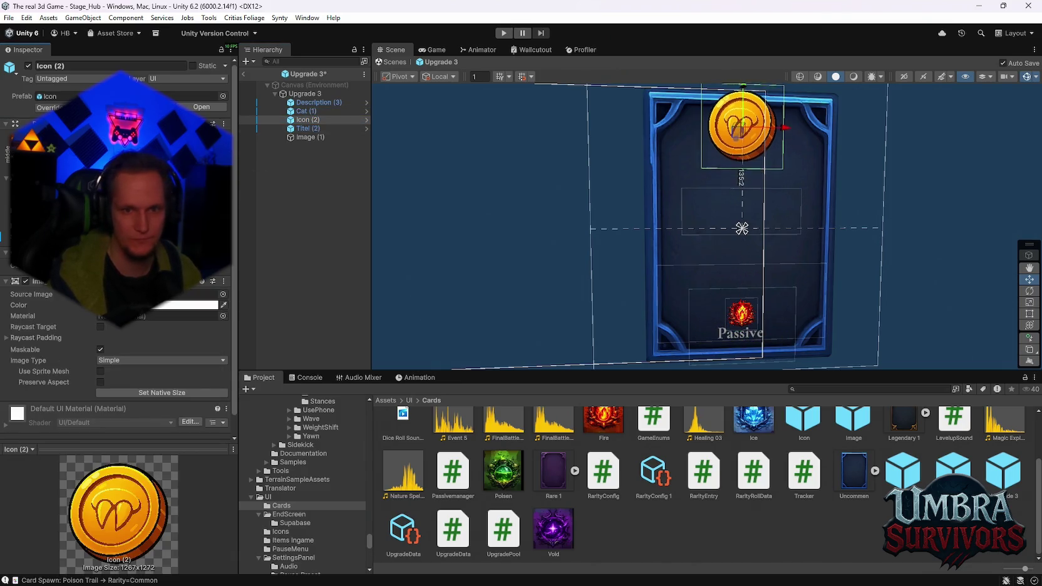
click(311, 137)
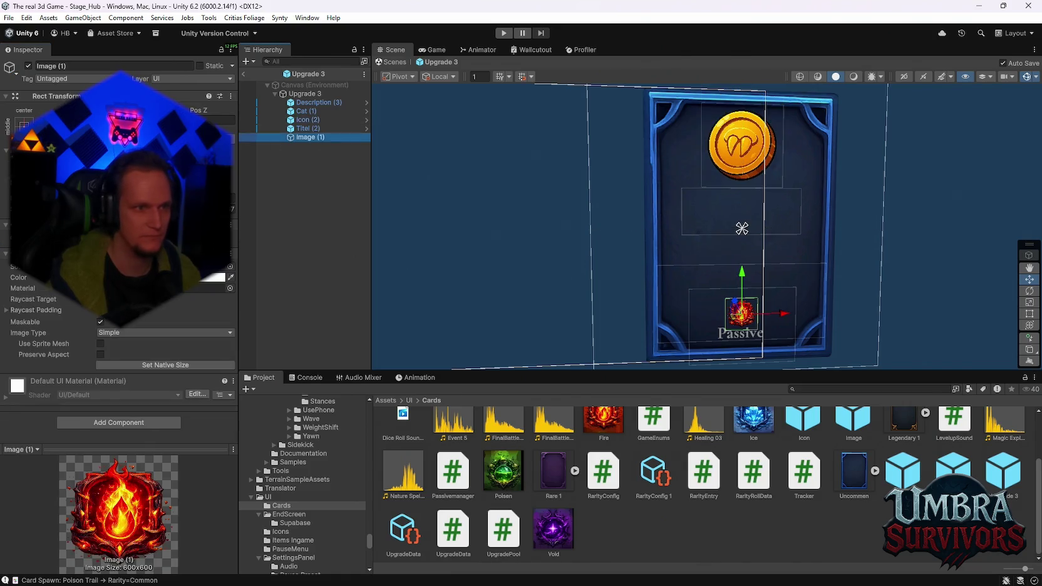
drag(741, 313, 742, 295)
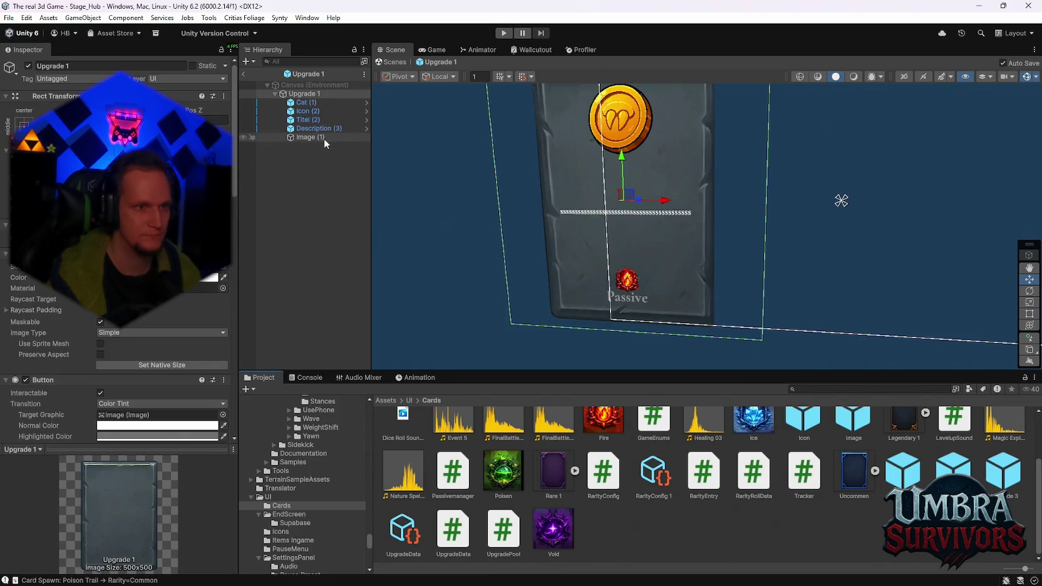
Raise the fire badge slightly on the grey Upgrade 1 card, then select the purple card's badge.
click(324, 139)
drag(624, 241, 624, 237)
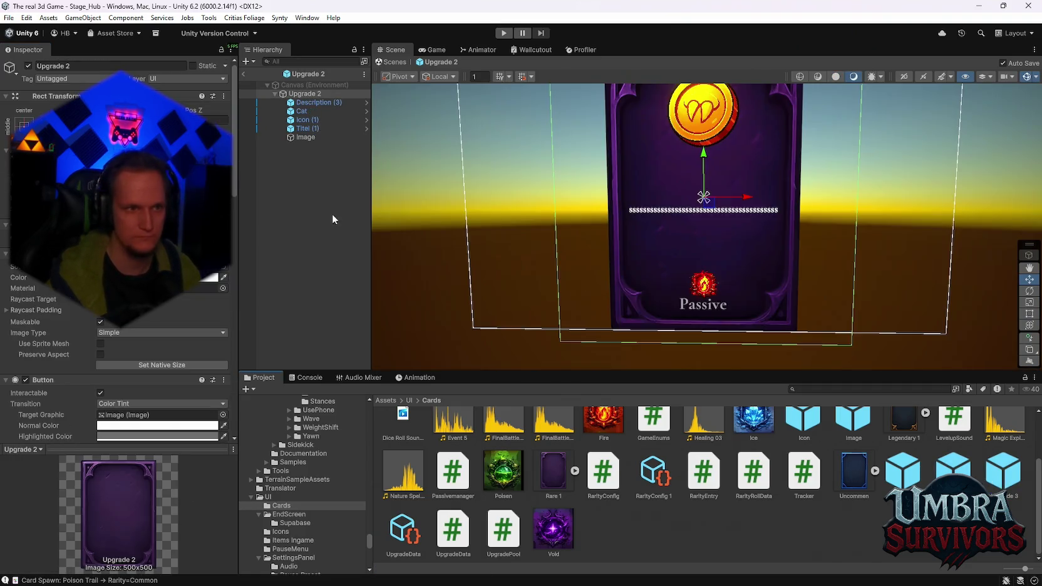
click(303, 137)
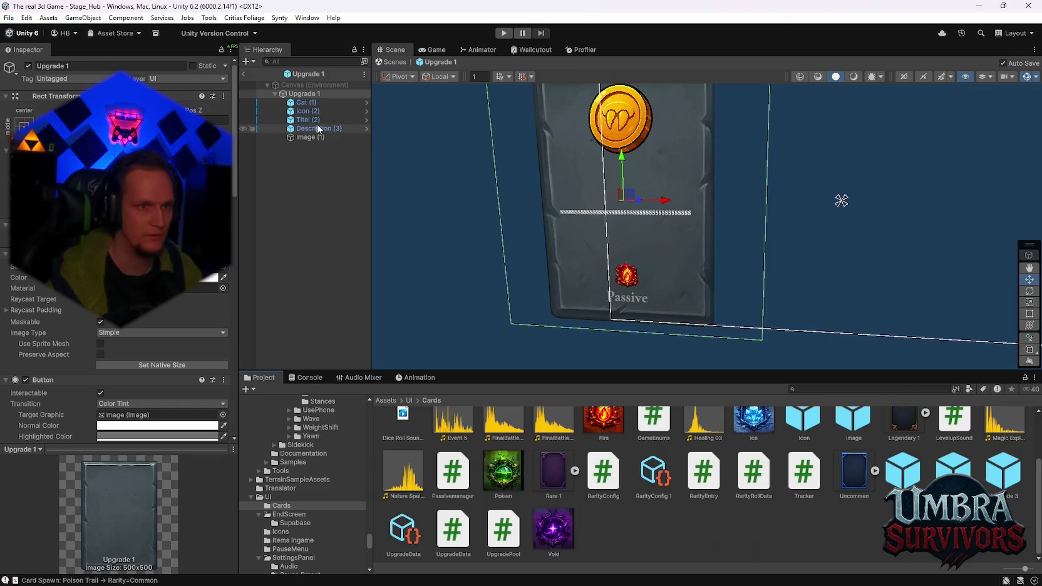
Frame Upgrade 1's Description (3) and drag its box's bottom edge further down.
click(317, 128)
key(f)
drag(669, 246, 668, 262)
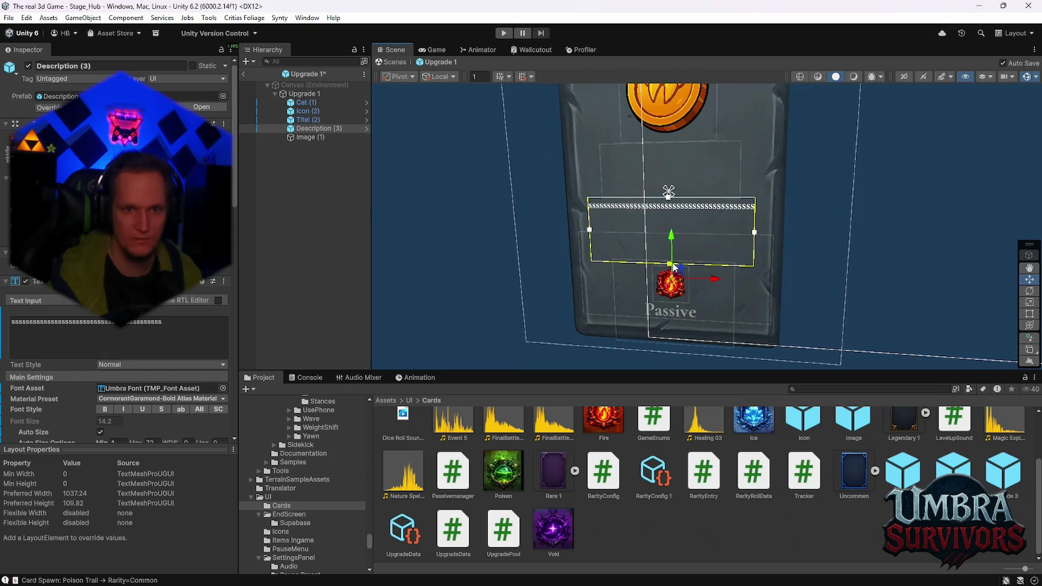
drag(690, 261, 695, 268)
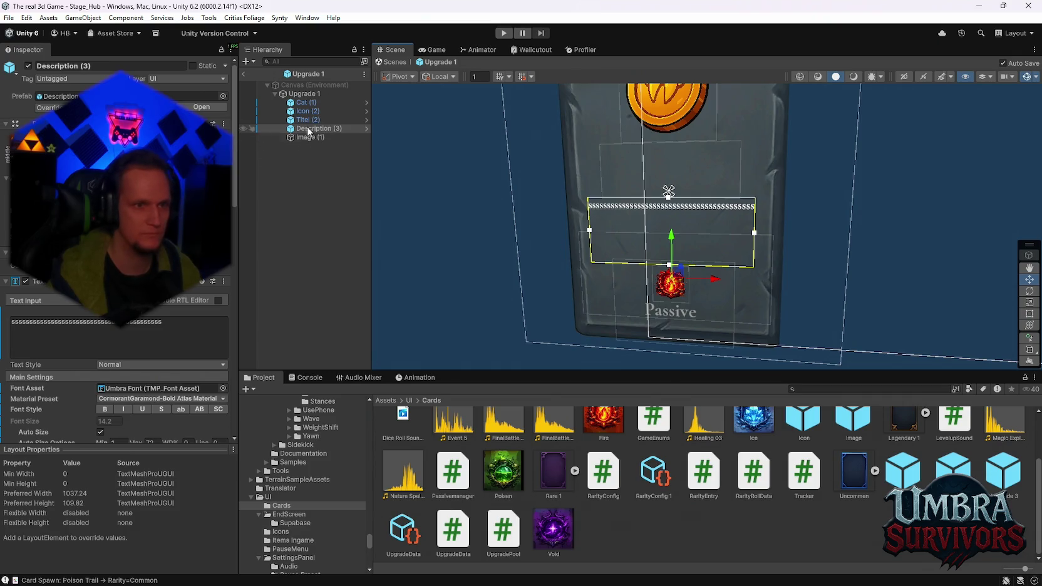
Open Upgrade 2, delete and restore its description text, and inspect its components.
double_click(952, 471)
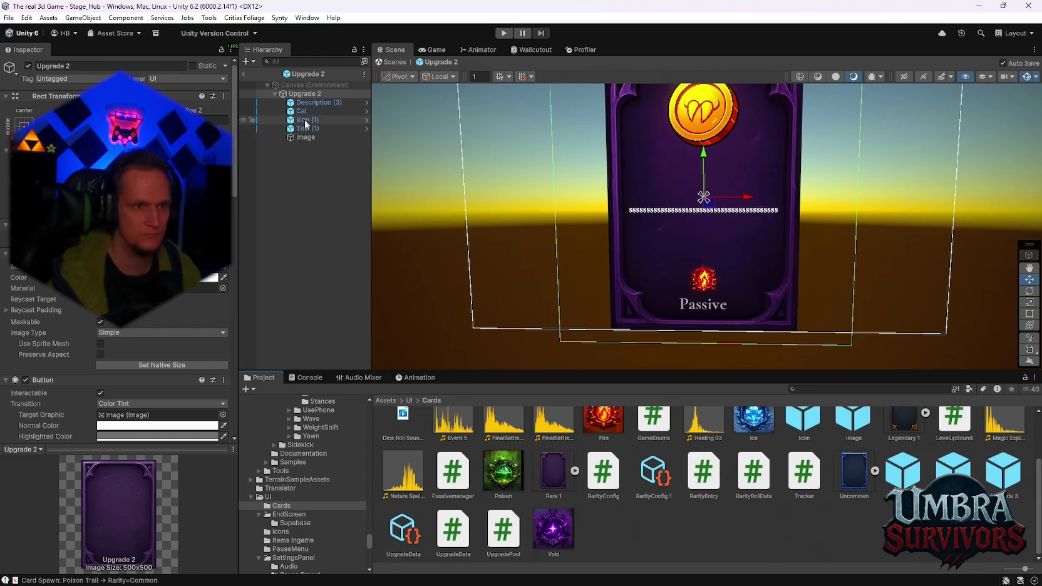
click(313, 102)
key(Delete)
click(308, 94)
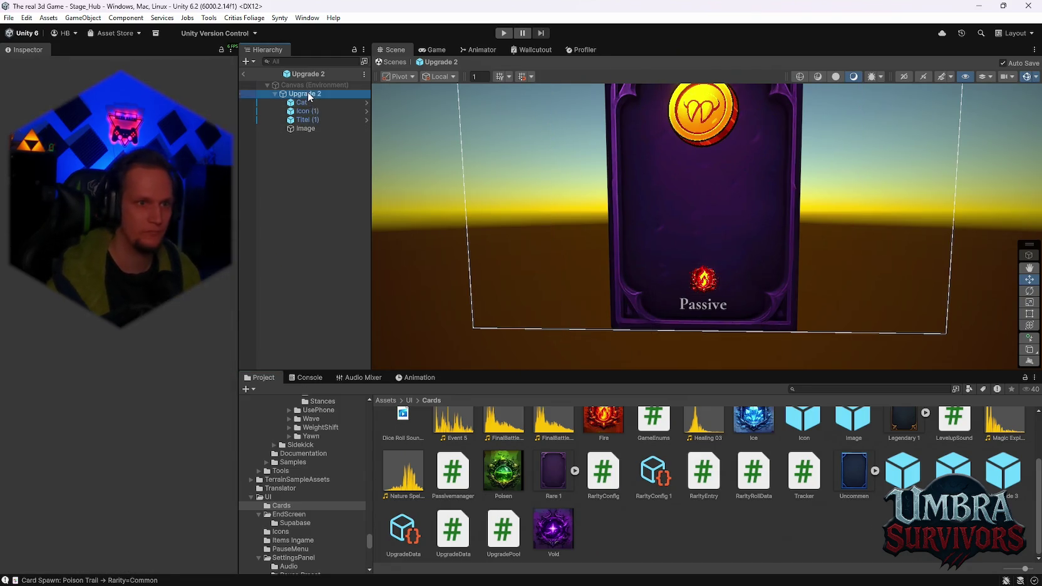
key(ctrl+z)
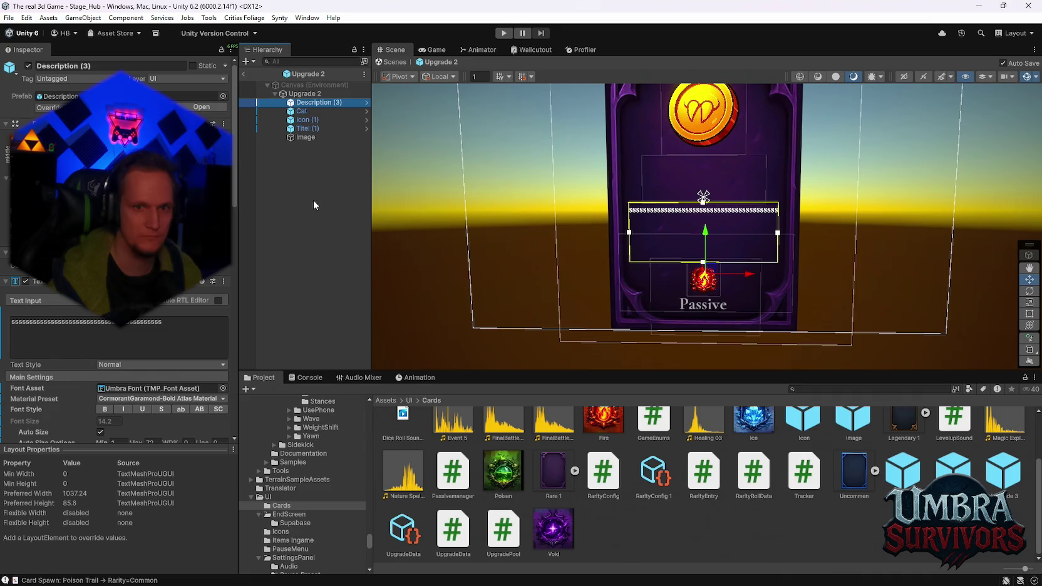
click(305, 94)
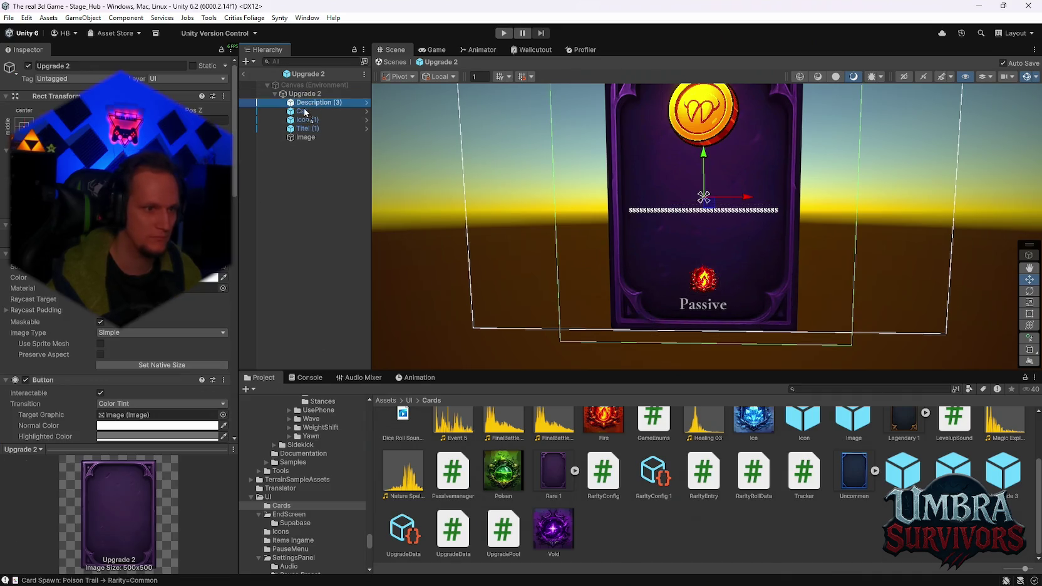
scroll(148, 322, down, 2)
scroll(148, 325, down, 5)
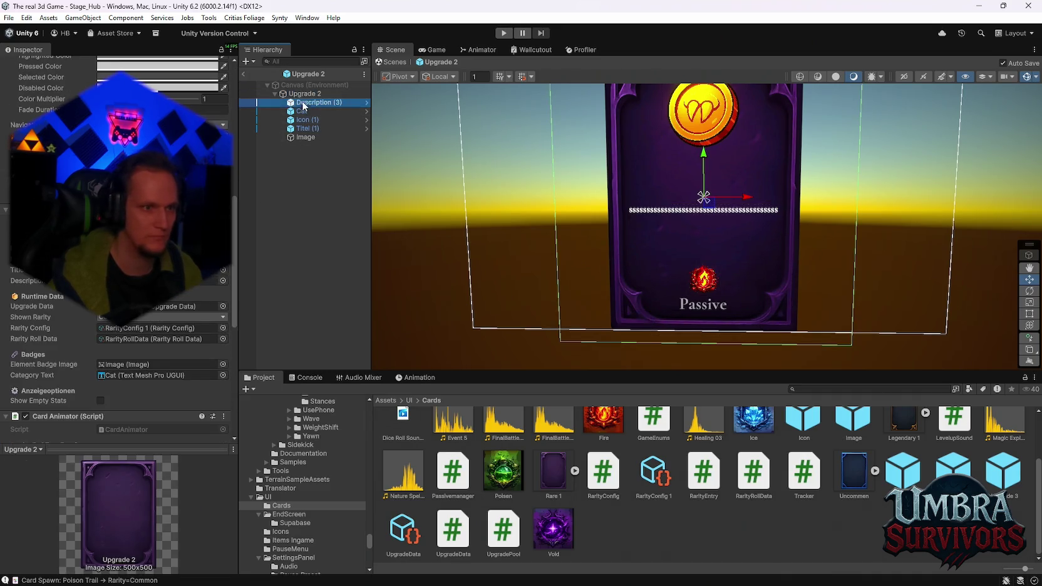
On Upgrade 3, restore Description (3), assign it to Card UI's Description Text, then exit prefab mode.
double_click(854, 471)
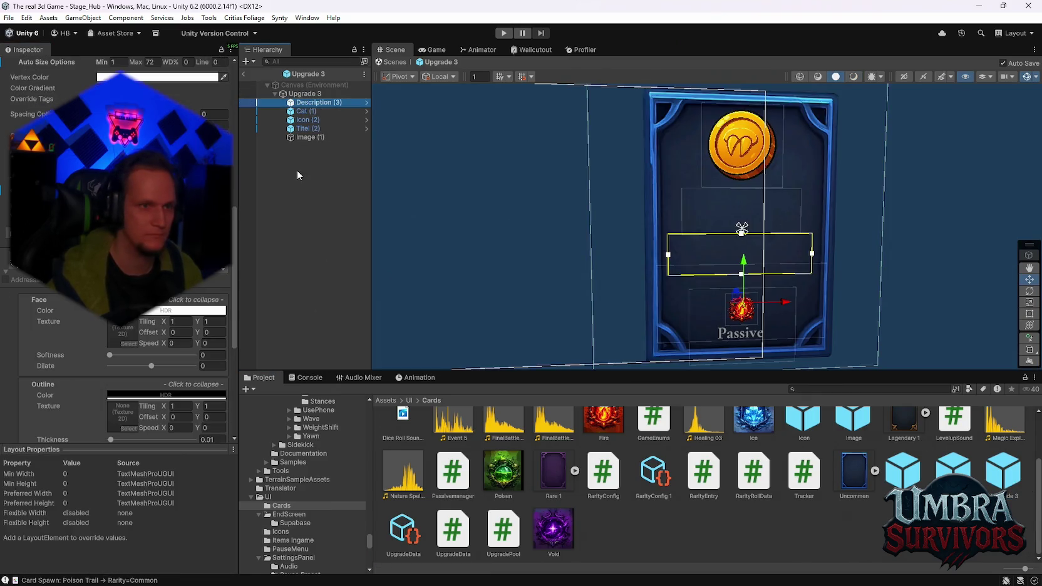
key(Delete)
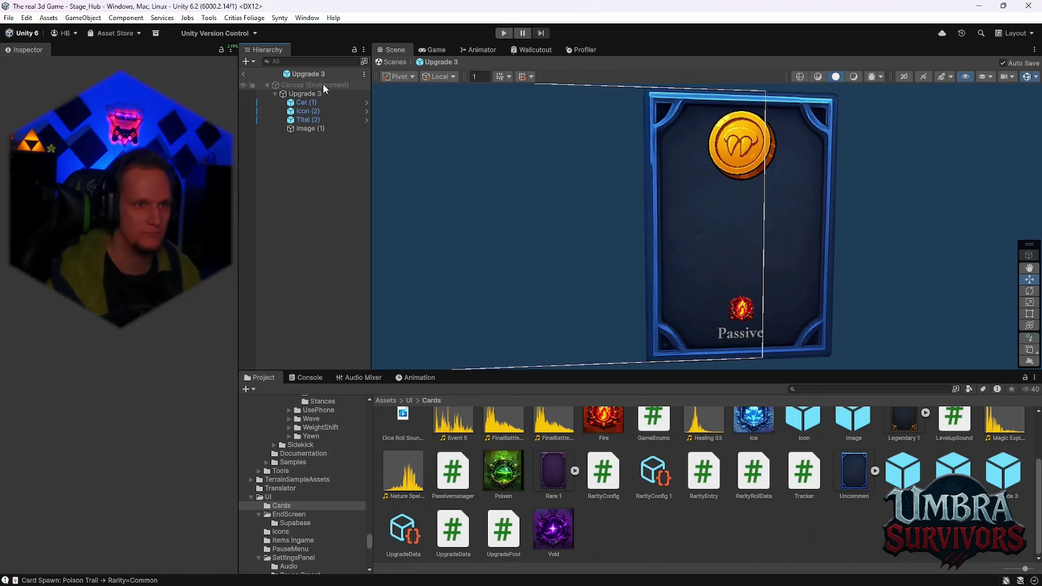
click(313, 93)
key(ctrl+z)
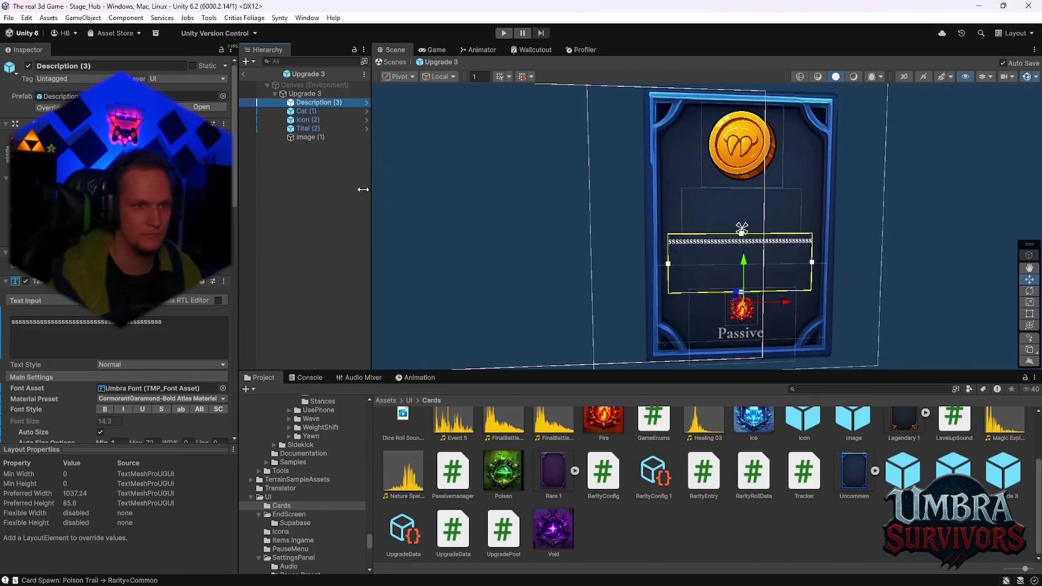
scroll(155, 313, down, 5)
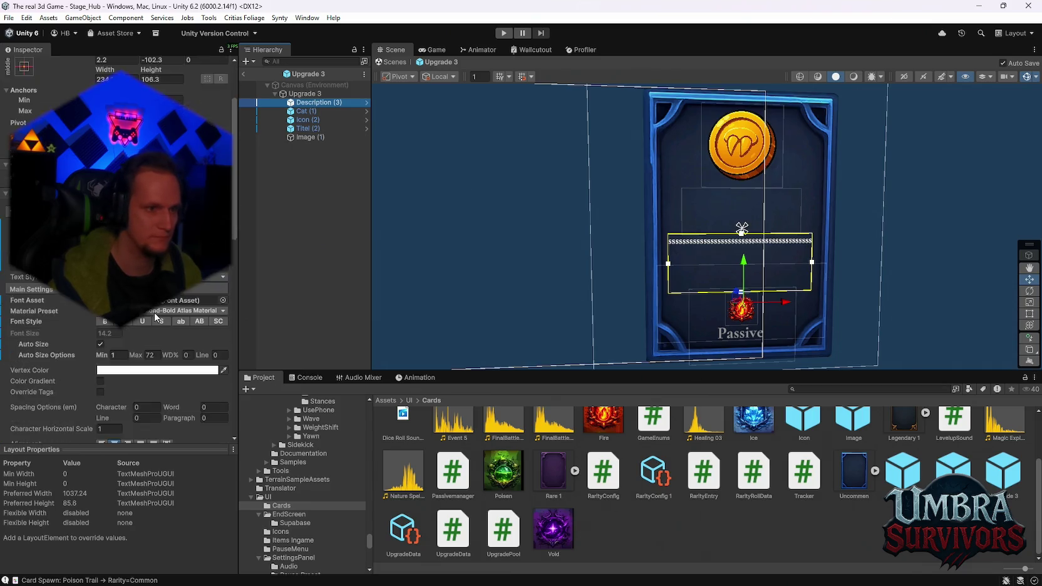
scroll(155, 312, up, 1)
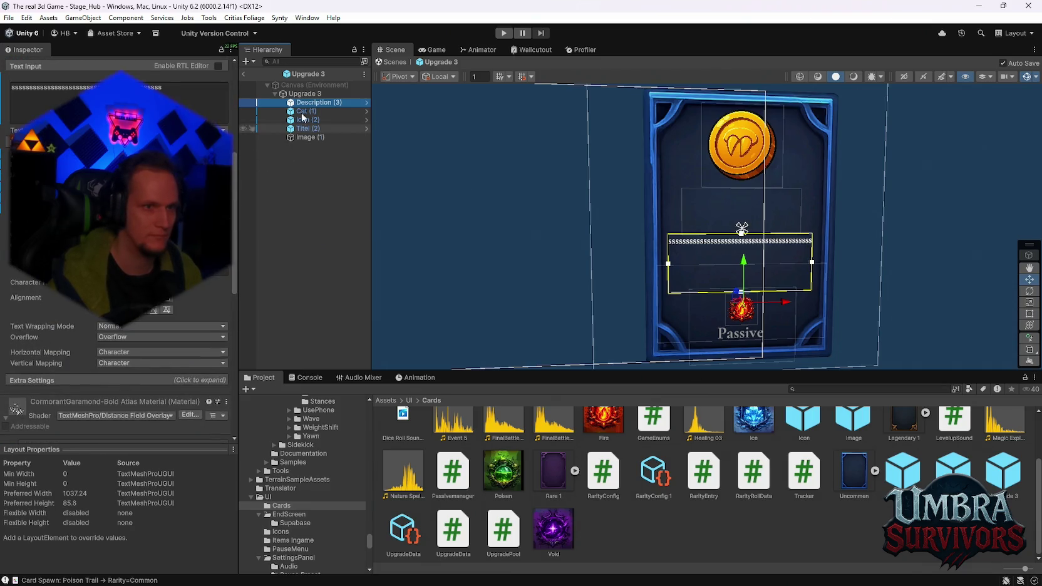
click(305, 93)
drag(311, 102, 146, 370)
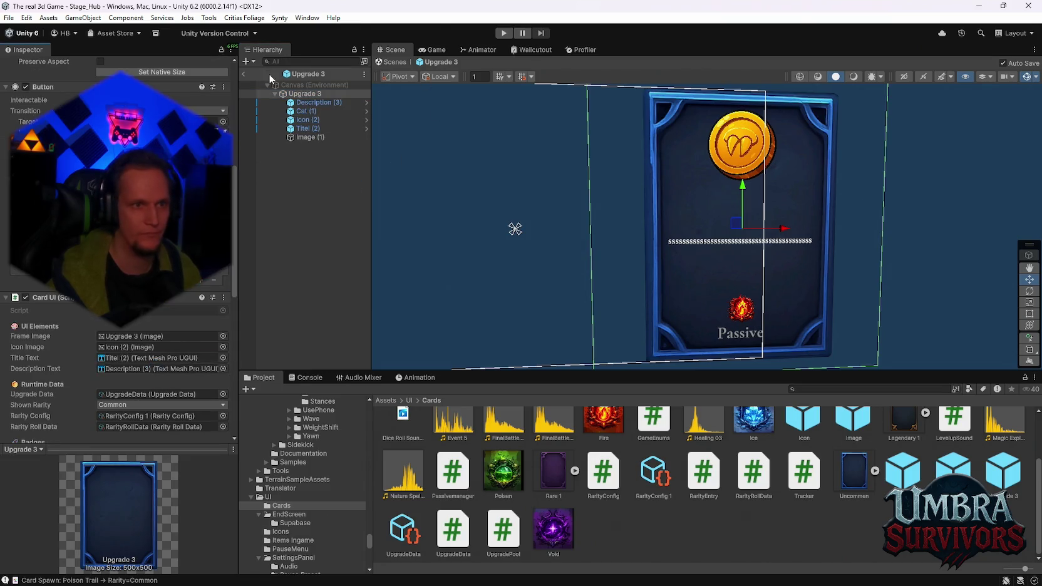
click(244, 74)
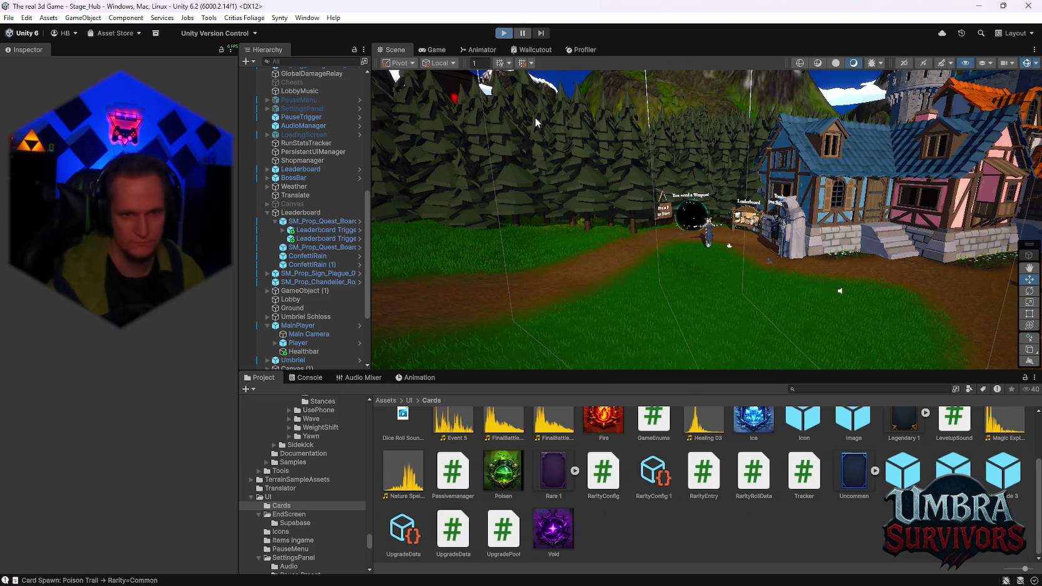
Start the game in a maximized Game view and reroll the offered upgrade cards.
key(e)
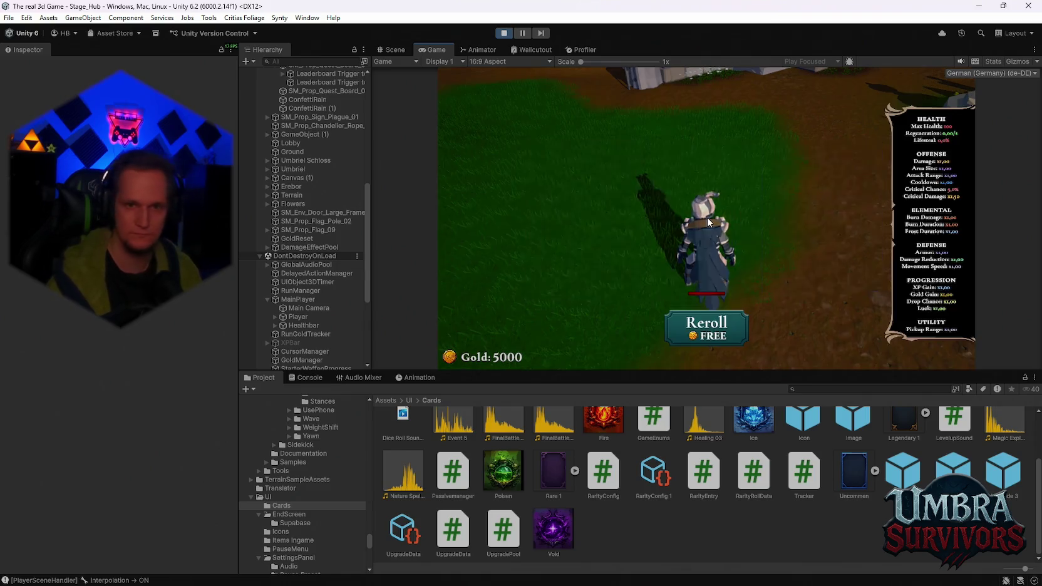
double_click(435, 50)
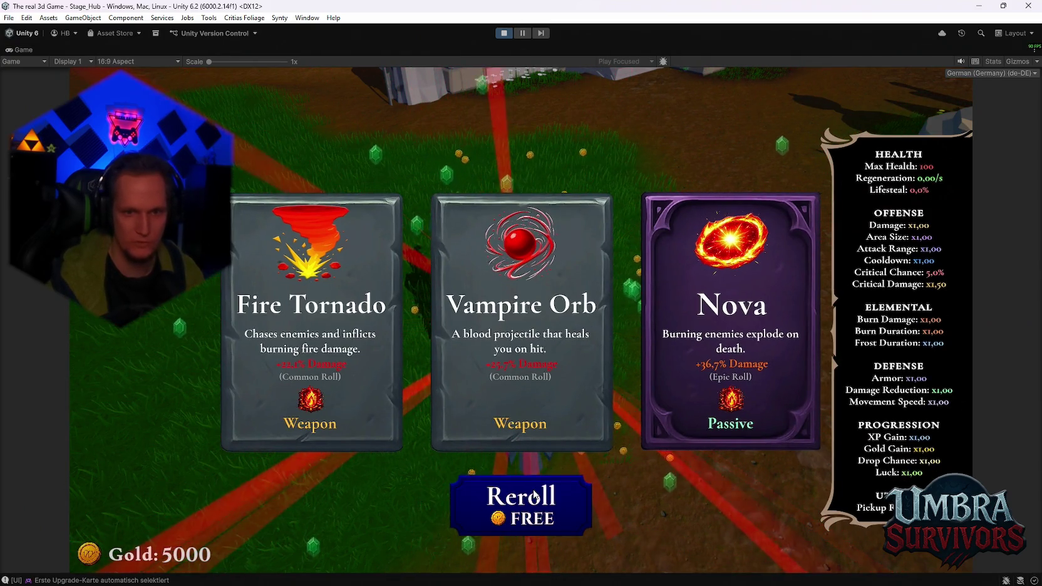
click(532, 496)
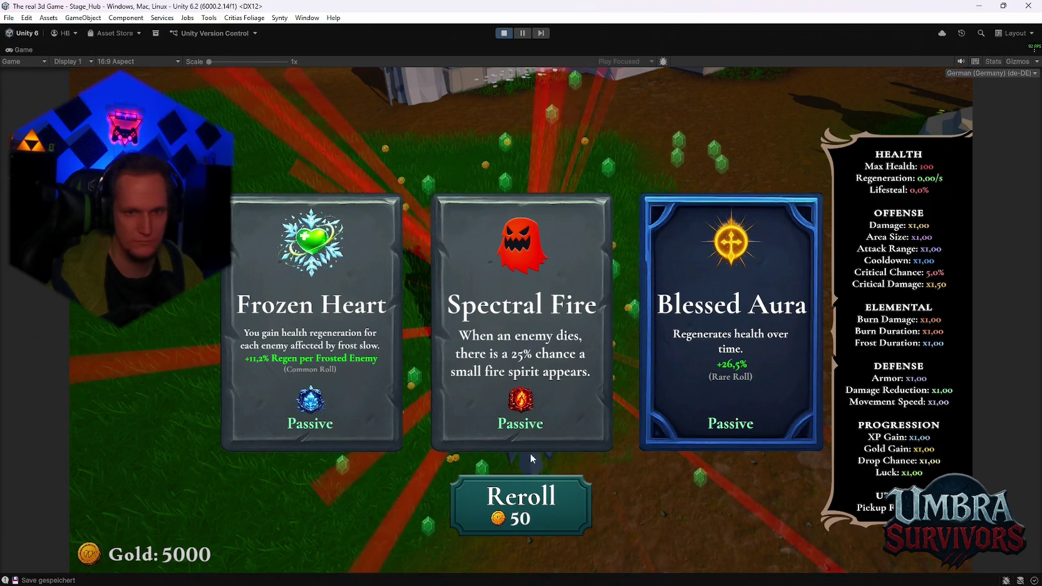
Reroll the offered upgrade cards several times, then close the card selection to resume play.
click(532, 510)
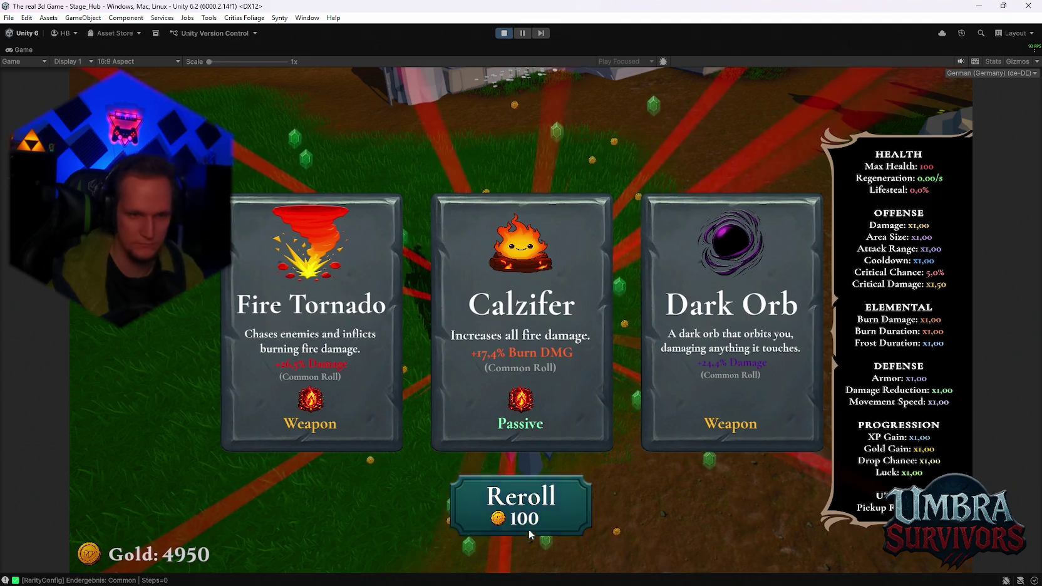
click(530, 513)
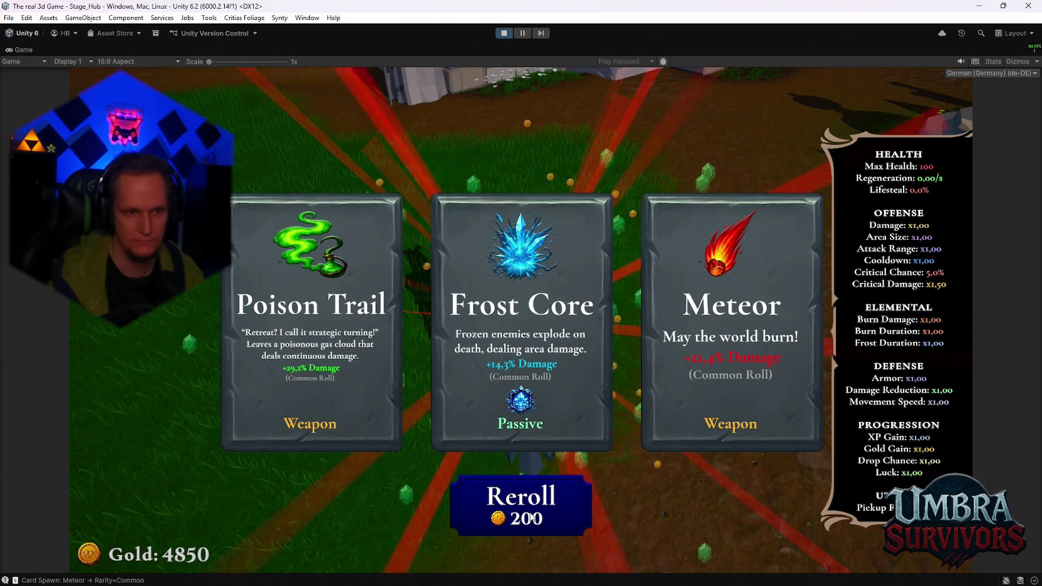
click(531, 518)
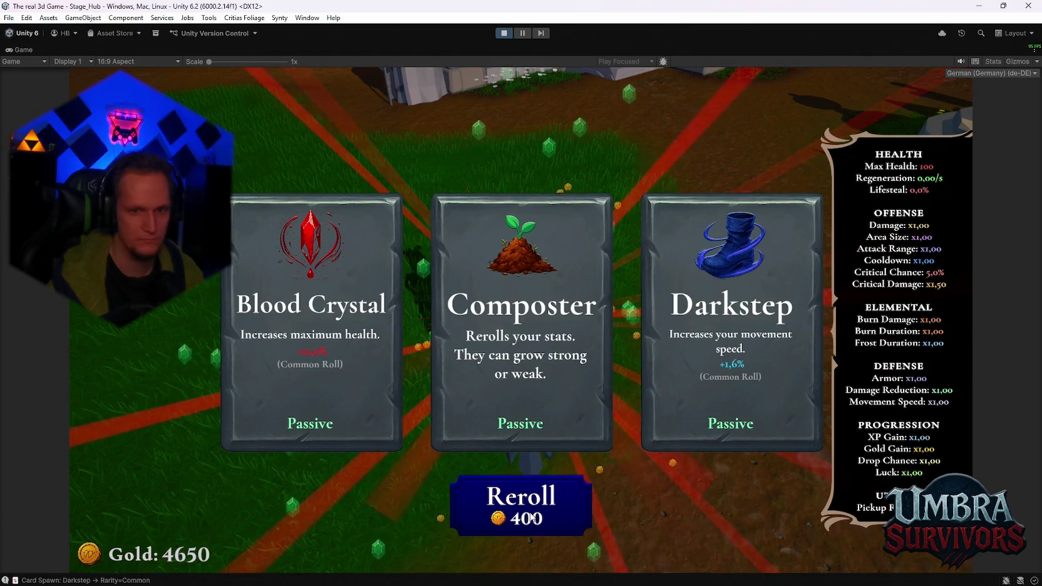
click(531, 517)
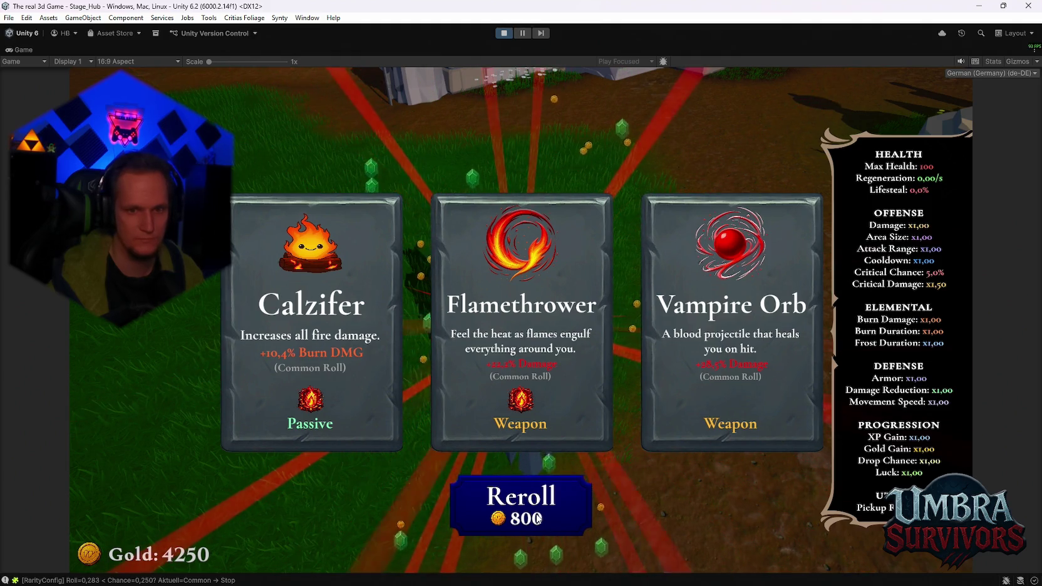
click(538, 518)
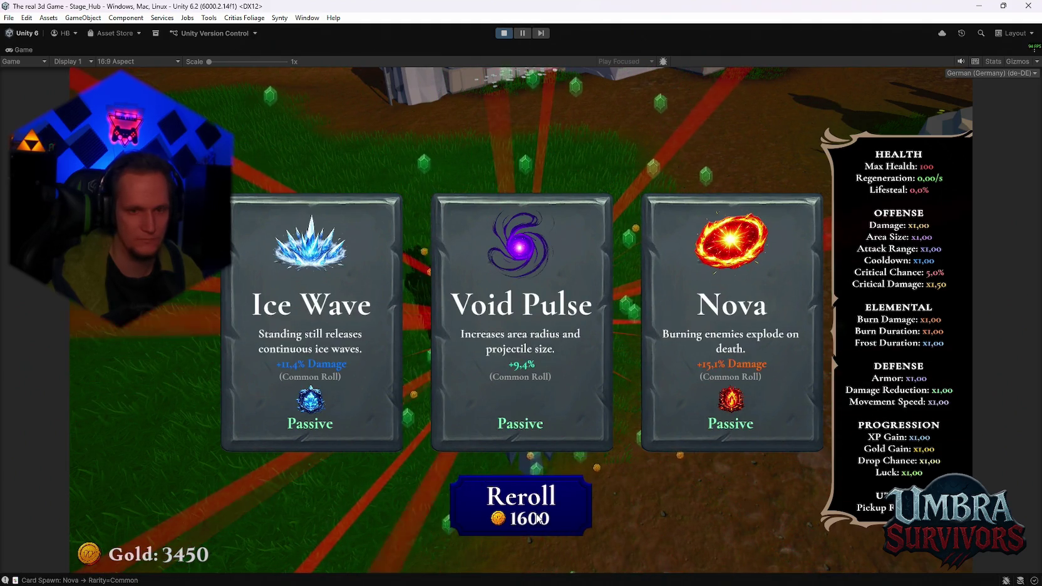
click(539, 518)
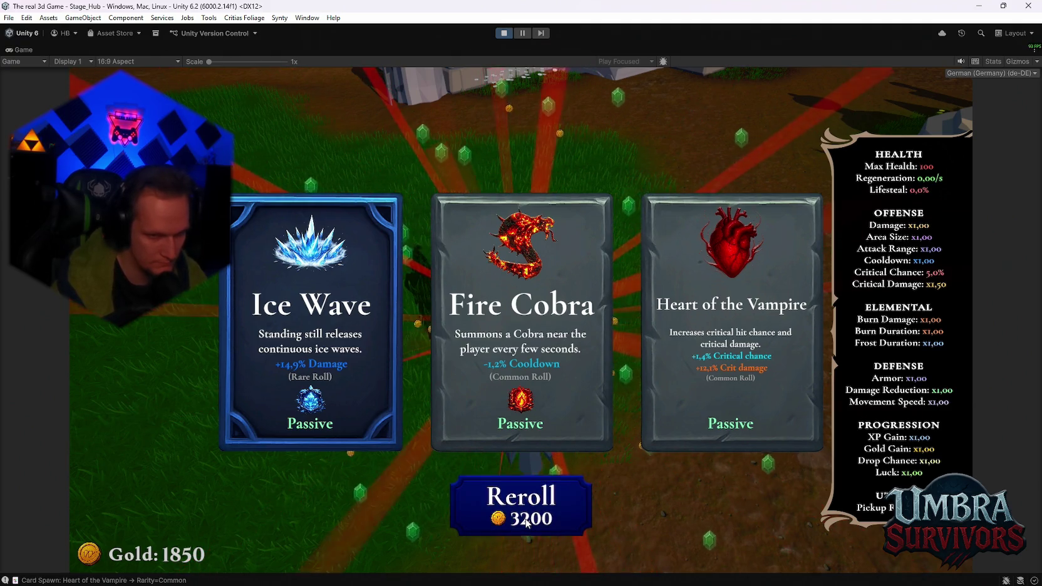
key(Escape)
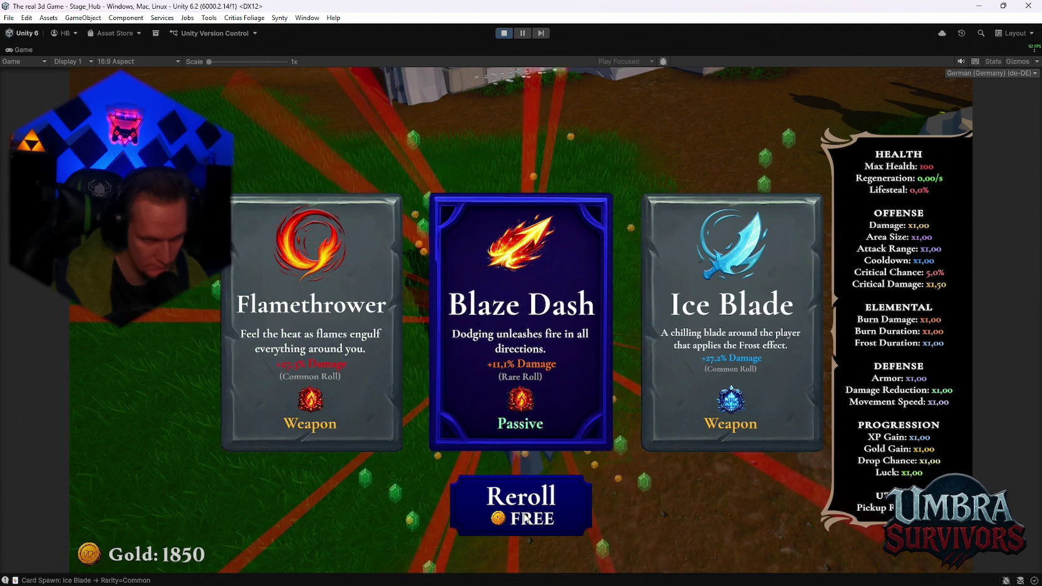
Reroll once free and once for 50 gold to get Ice Tornado, Icicle and Blaze Dash.
click(525, 519)
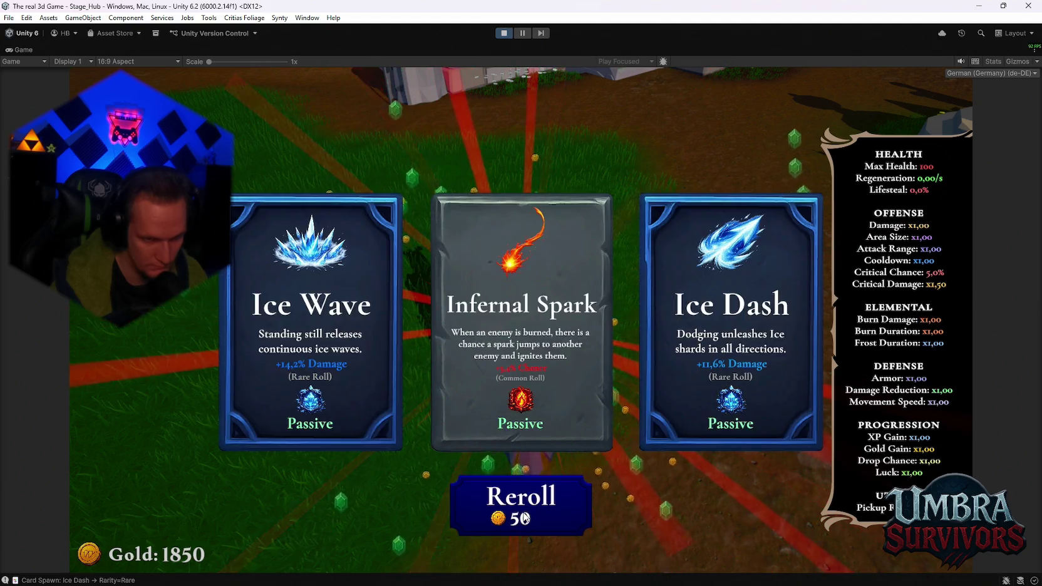
click(521, 515)
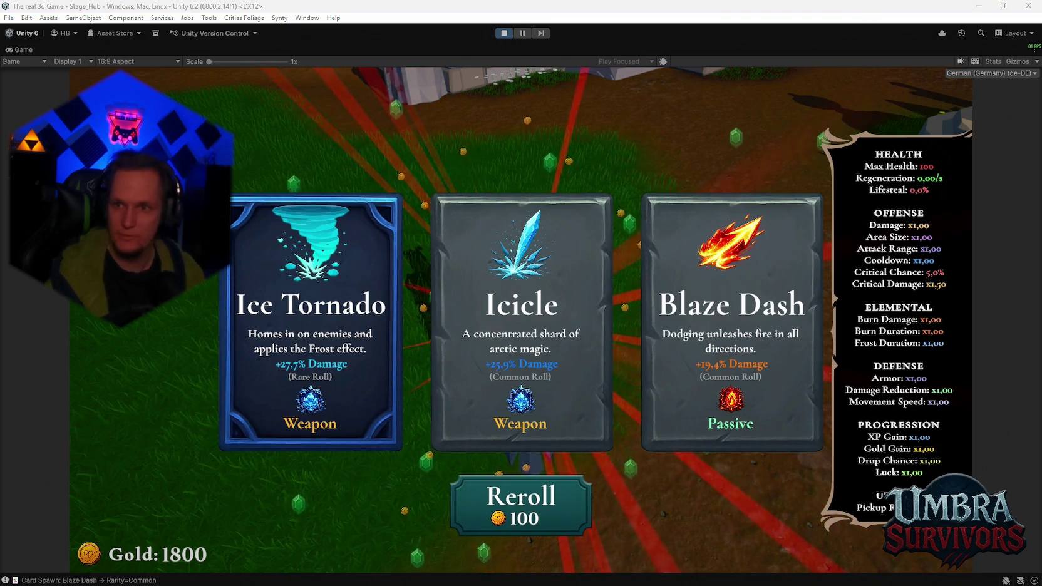
mouse_move(665, 577)
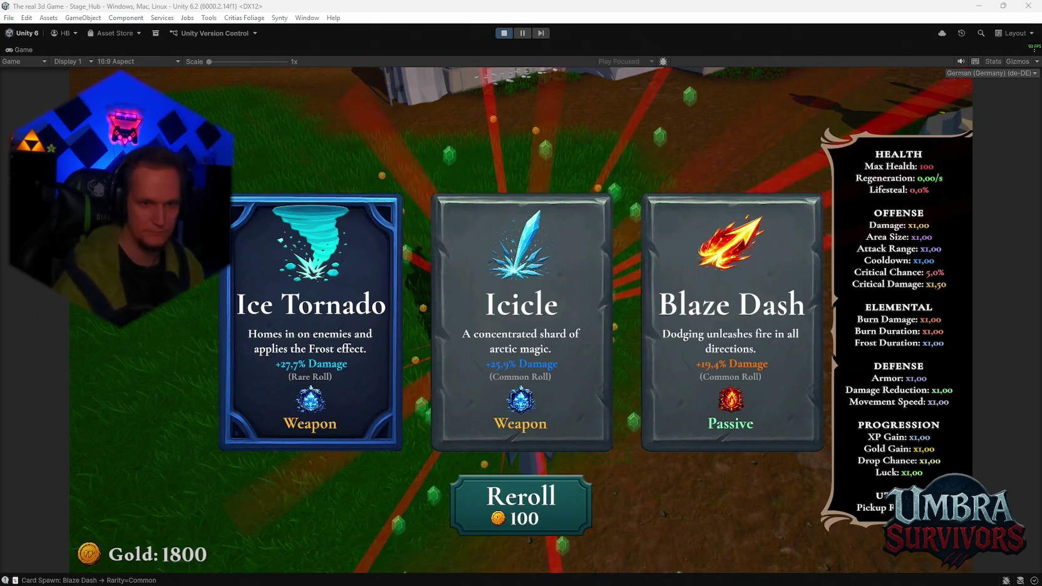
Reroll once more for 100 gold, leaving 1700 gold and rerolls at 200.
click(498, 500)
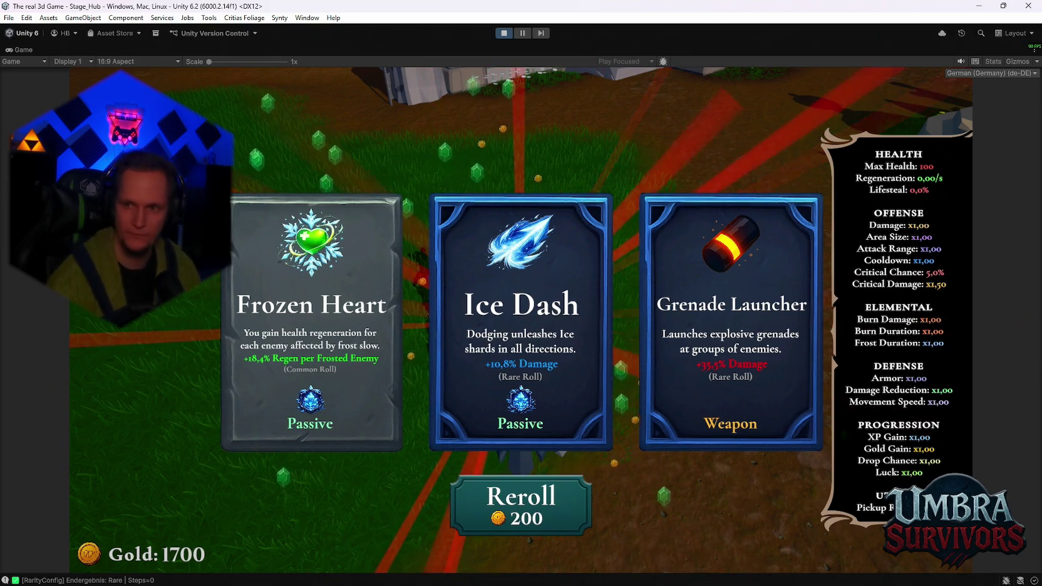
key(super+shift+s)
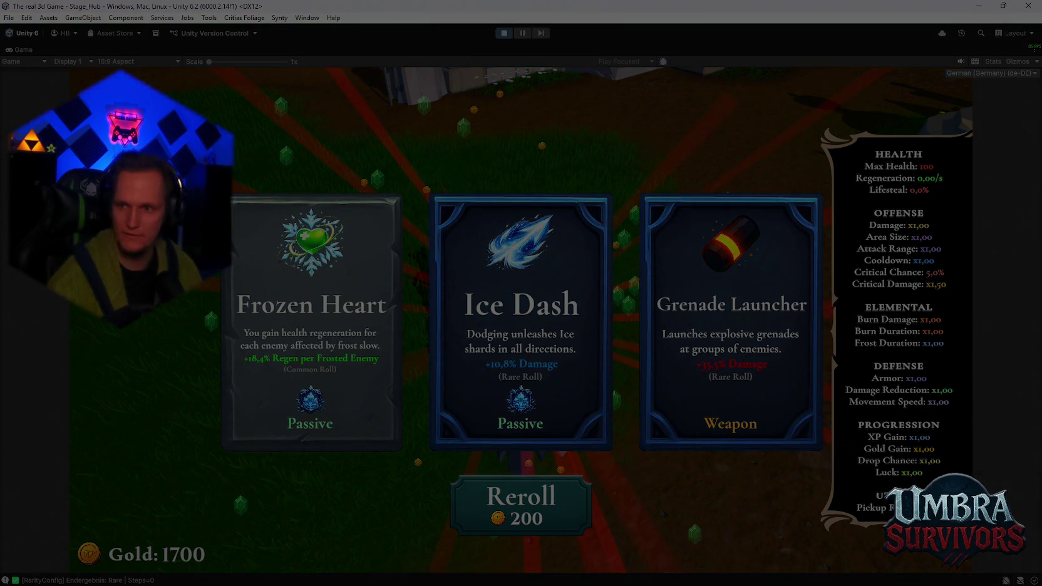
key(Escape)
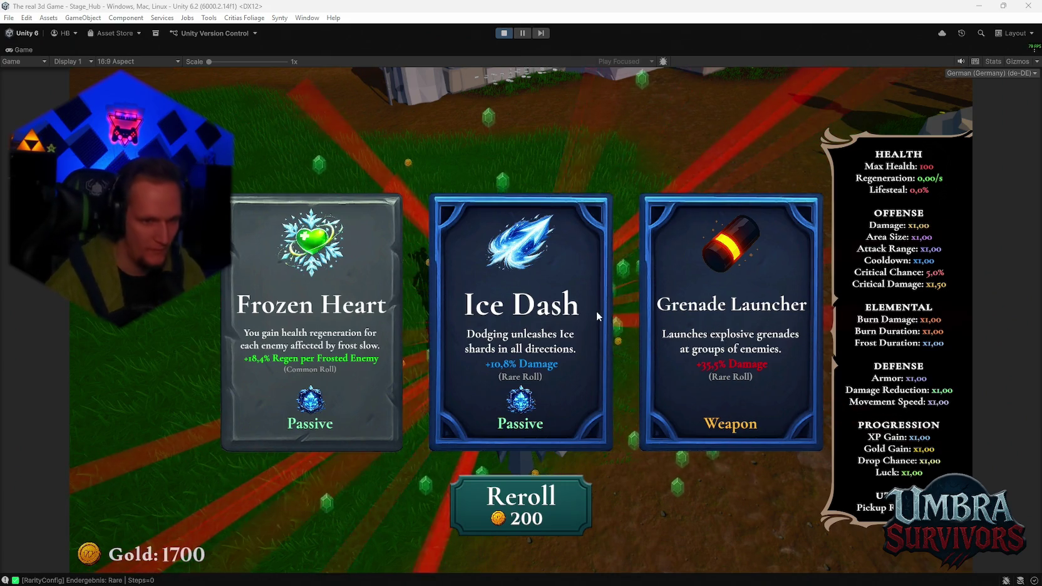
click(542, 517)
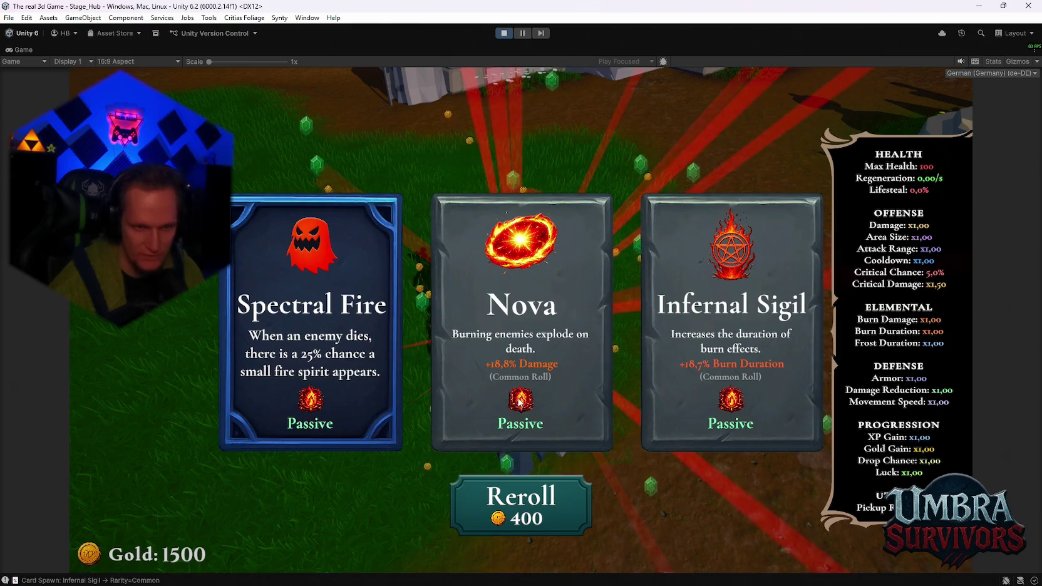
Reroll for 400 and then 800 gold, then choose the Spectral Ice passive card.
click(511, 520)
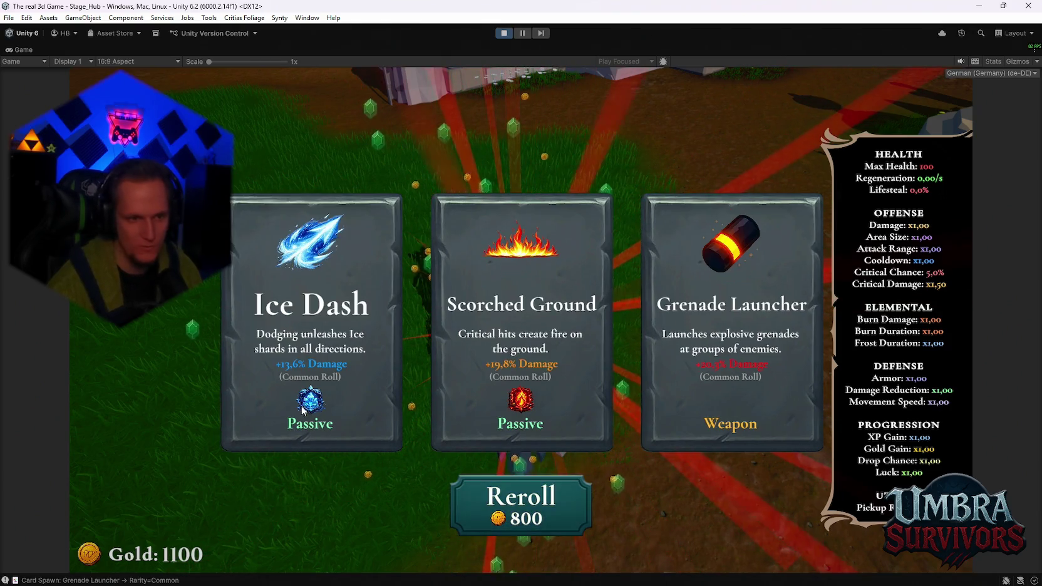
click(564, 511)
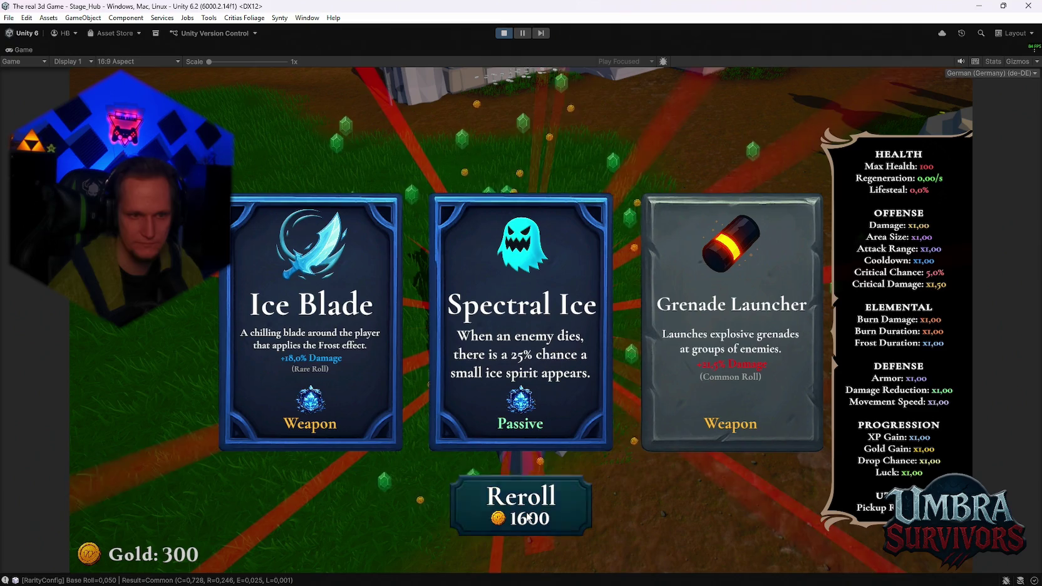
click(568, 229)
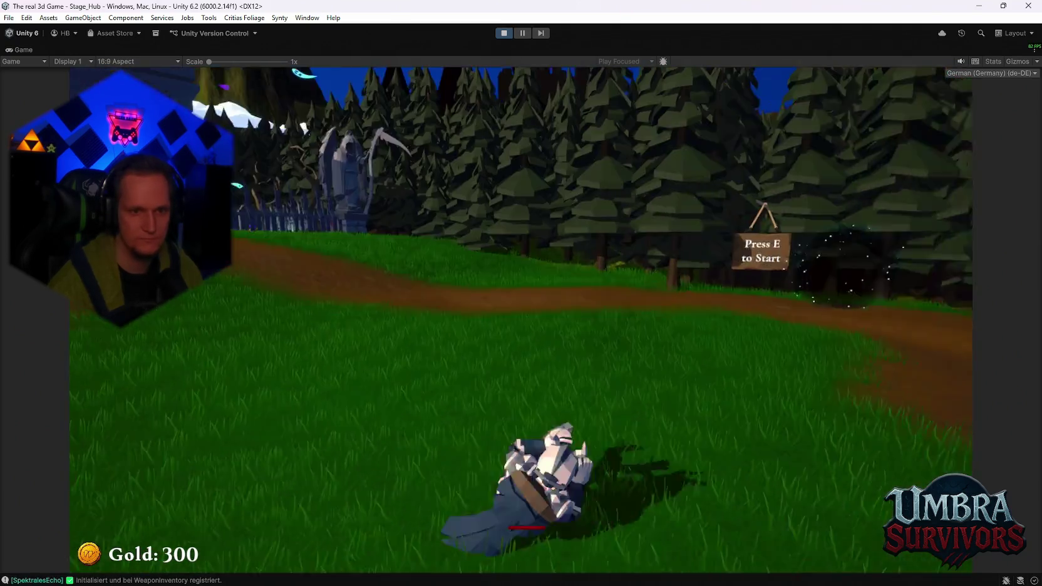
Run the hero to the Get a Weapon gate and view the Fire Staff details.
key(w)
key(w)
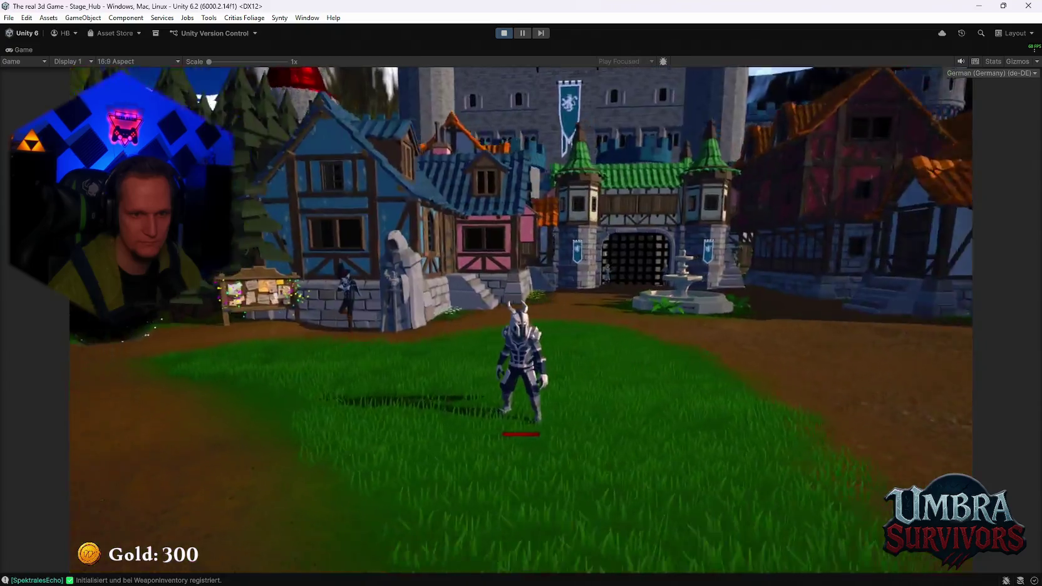
key(w)
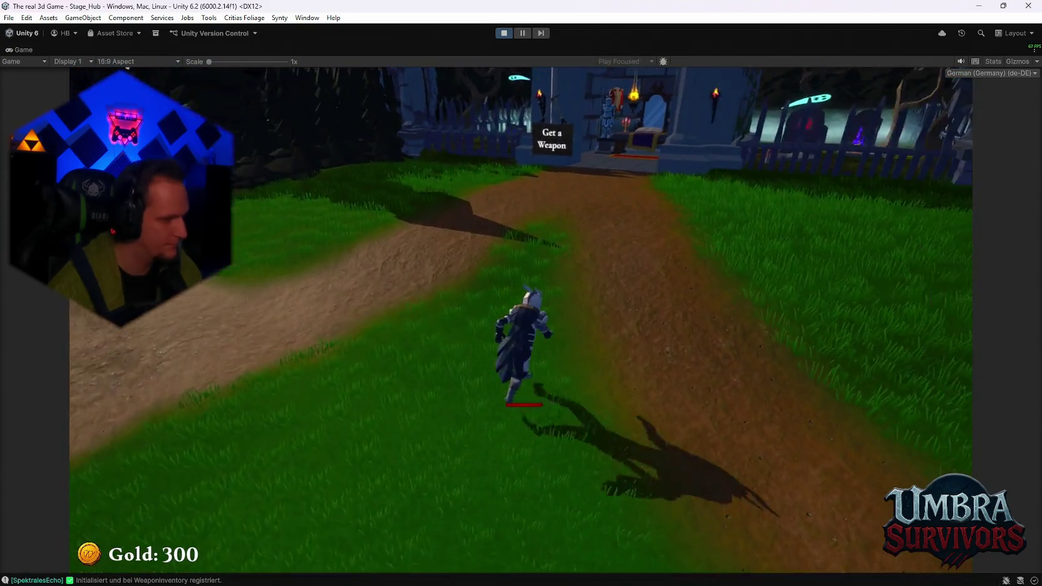
key(w)
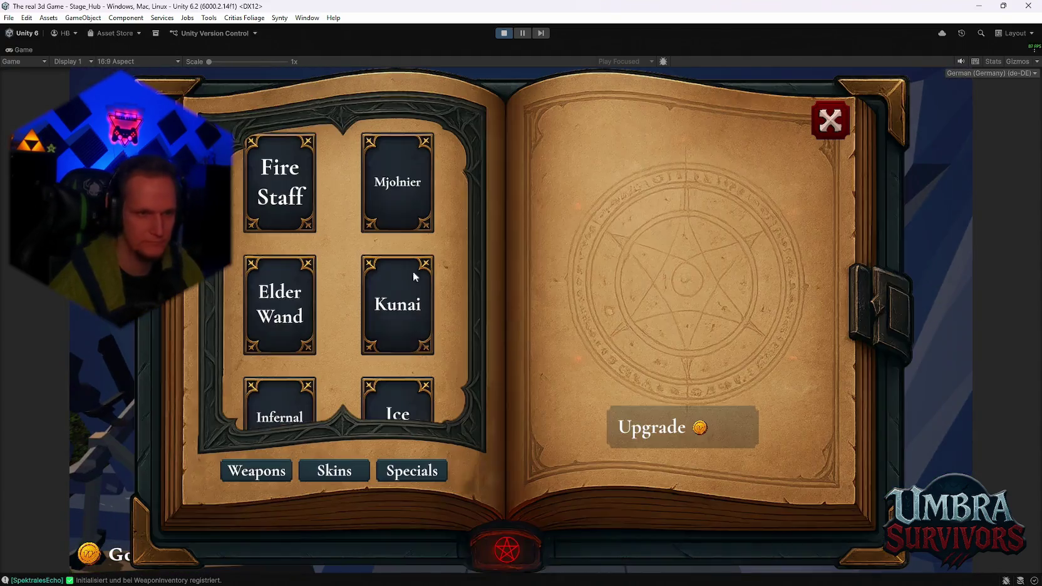
click(275, 188)
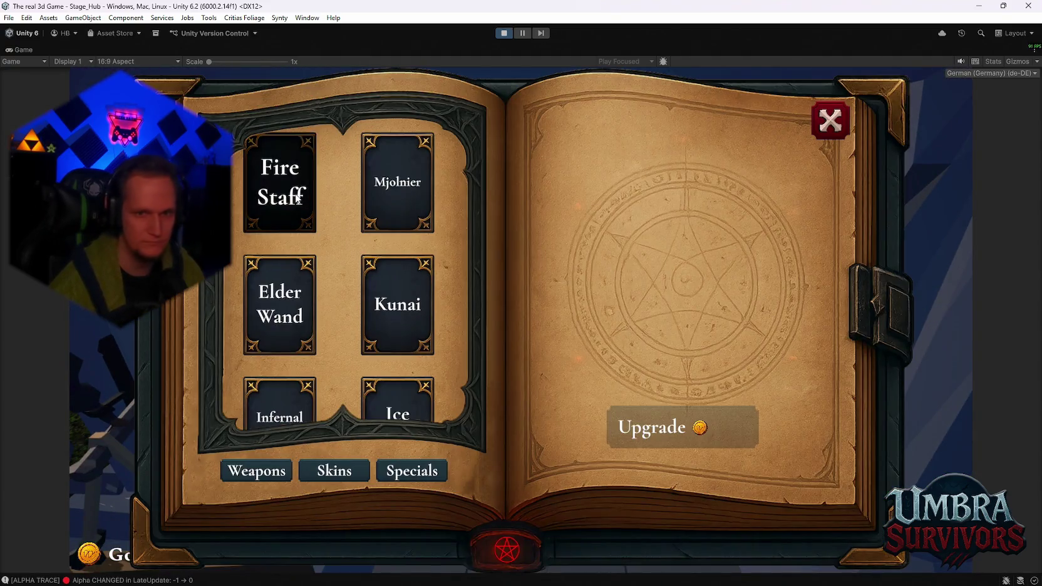
click(832, 125)
Leave the weapon shop, bring up the pause menu, and stop the running game.
key(w)
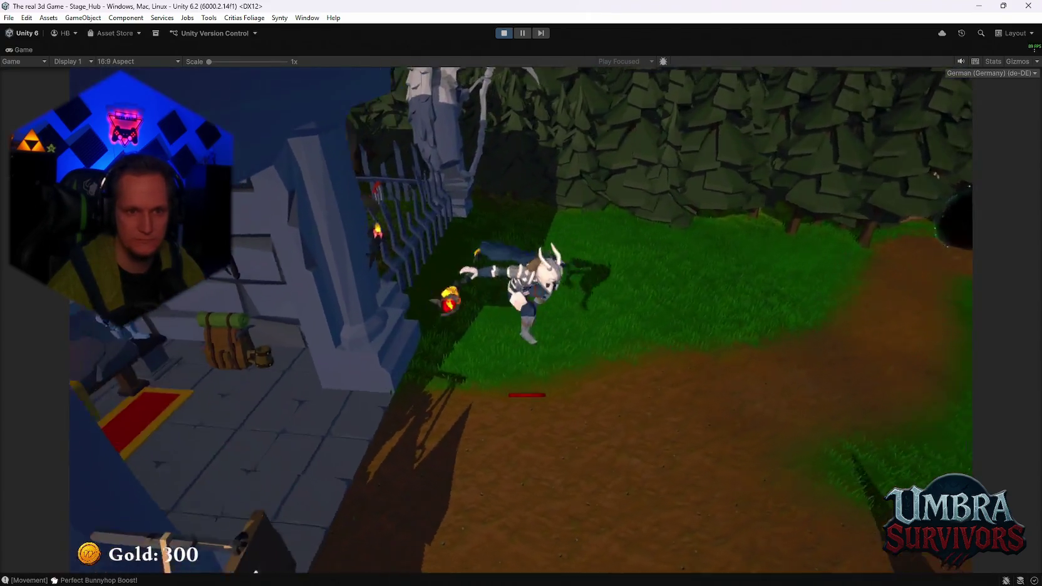
key(Escape)
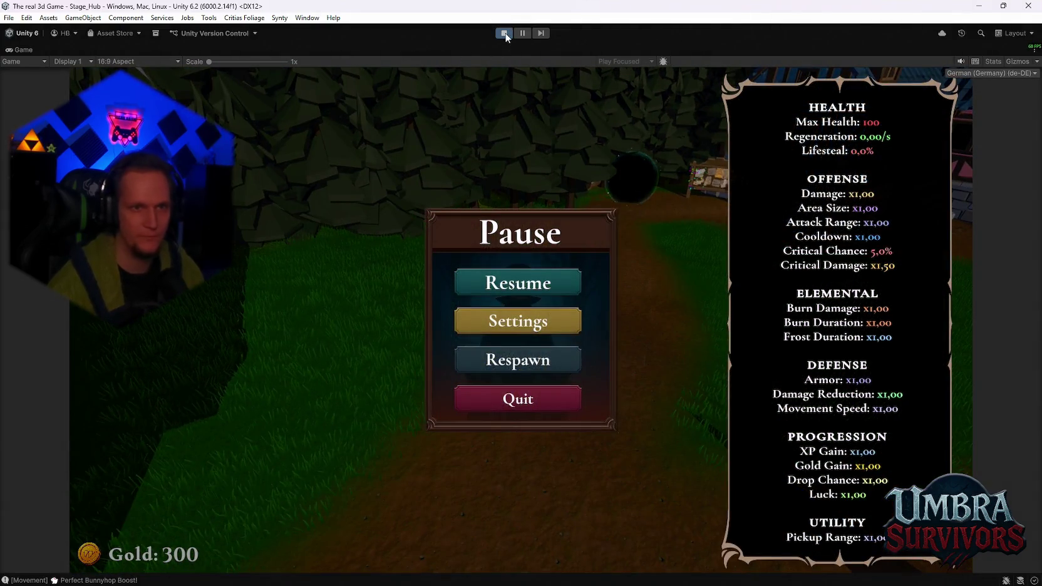
click(505, 34)
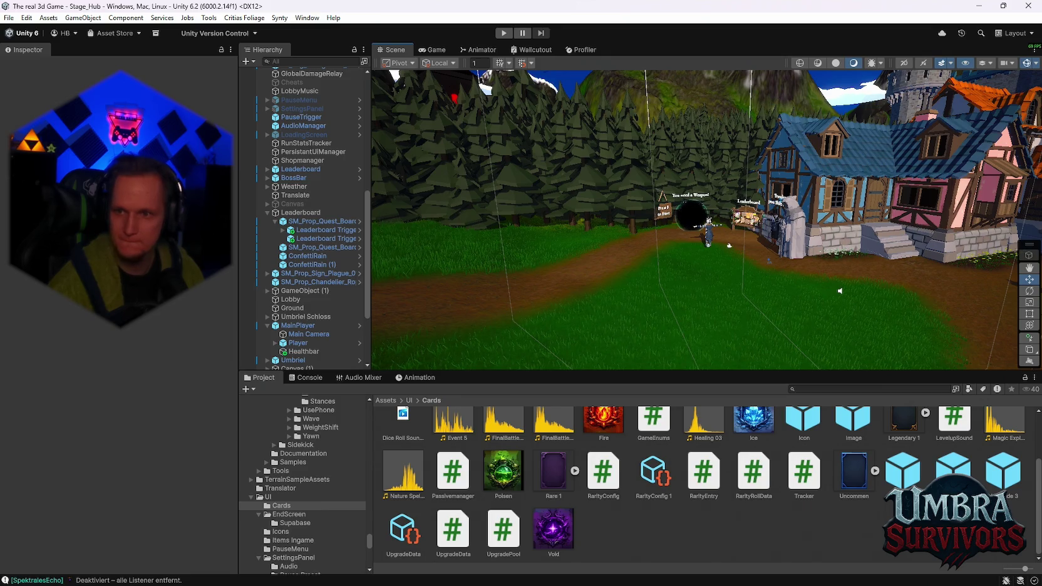
Switch to the Problem MONTAG. notes in Notepad and place the caret in the list.
scroll(606, 481, up, 1)
scroll(606, 481, down, 1)
scroll(606, 481, up, 1)
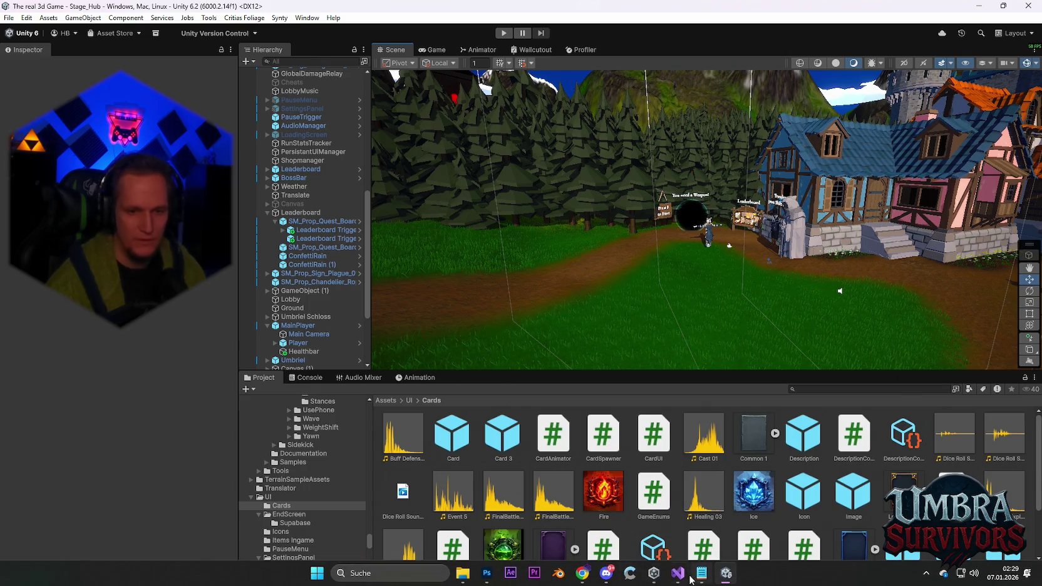
click(701, 574)
click(163, 237)
Add two empty lines after line 12 of the notes, then minimize Notepad.
key(shift+Right)
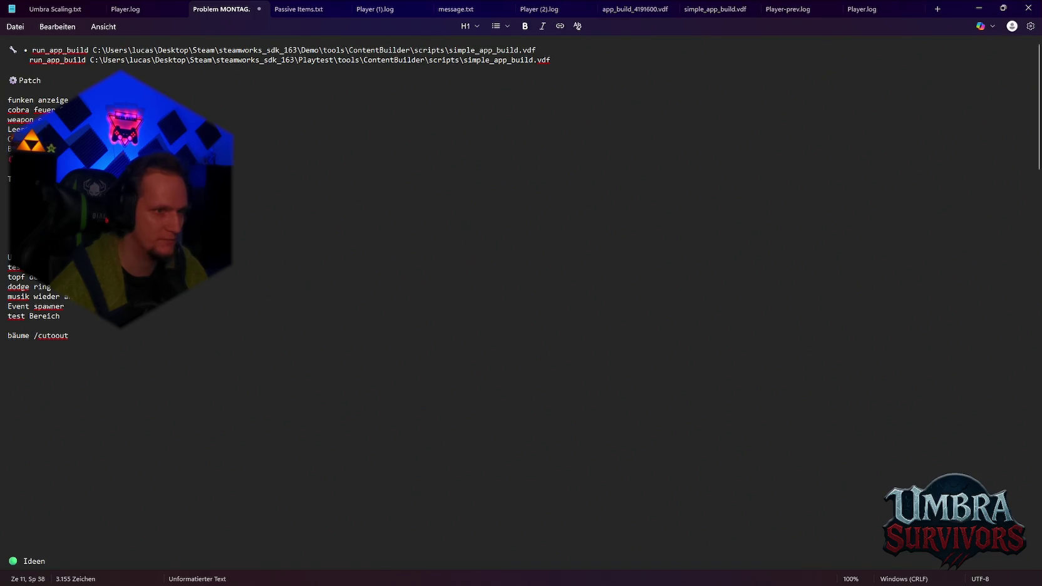
key(Return)
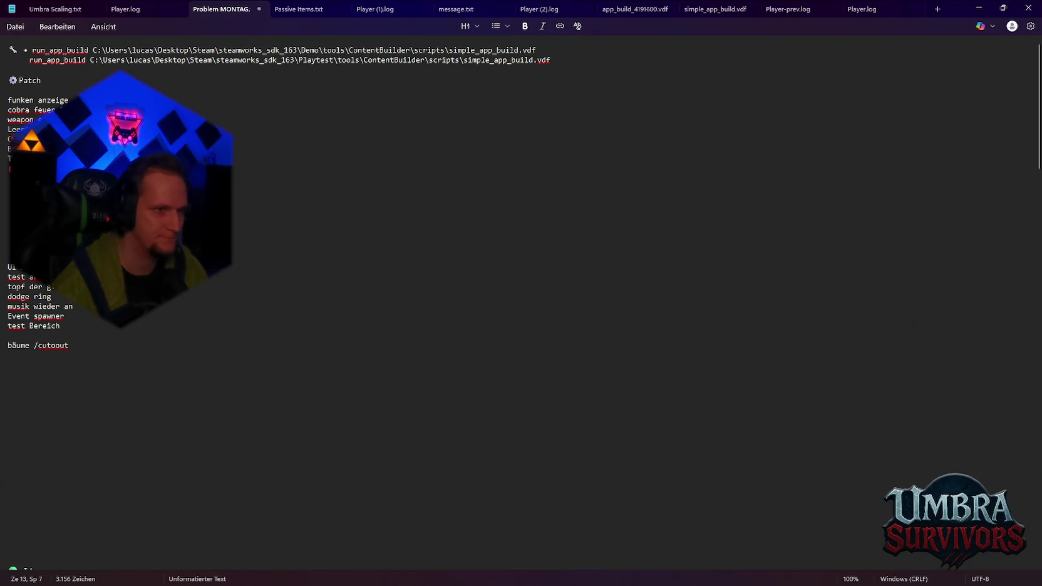
key(Return)
key(Return)
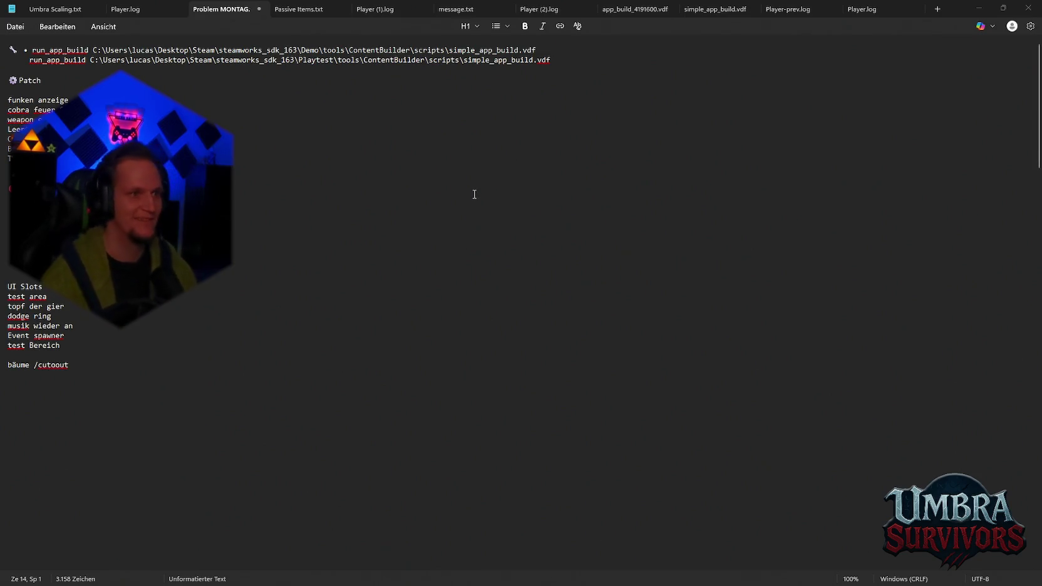
click(979, 8)
Enlarge the Scene view and Hierarchy height and widen the Hierarchy panel slightly.
scroll(702, 267, down, 5)
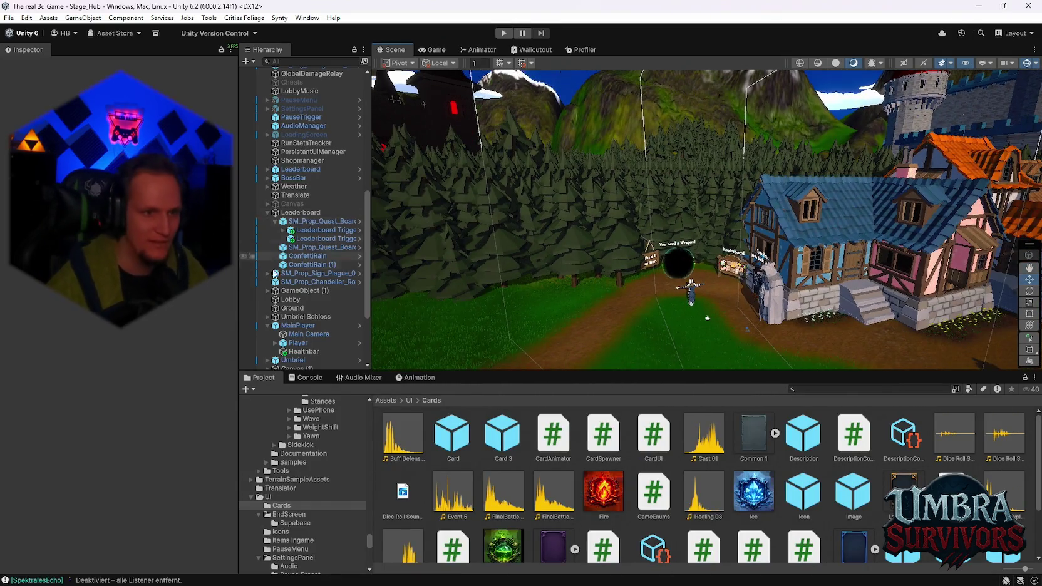
scroll(313, 257, down, 2)
drag(375, 271, 424, 276)
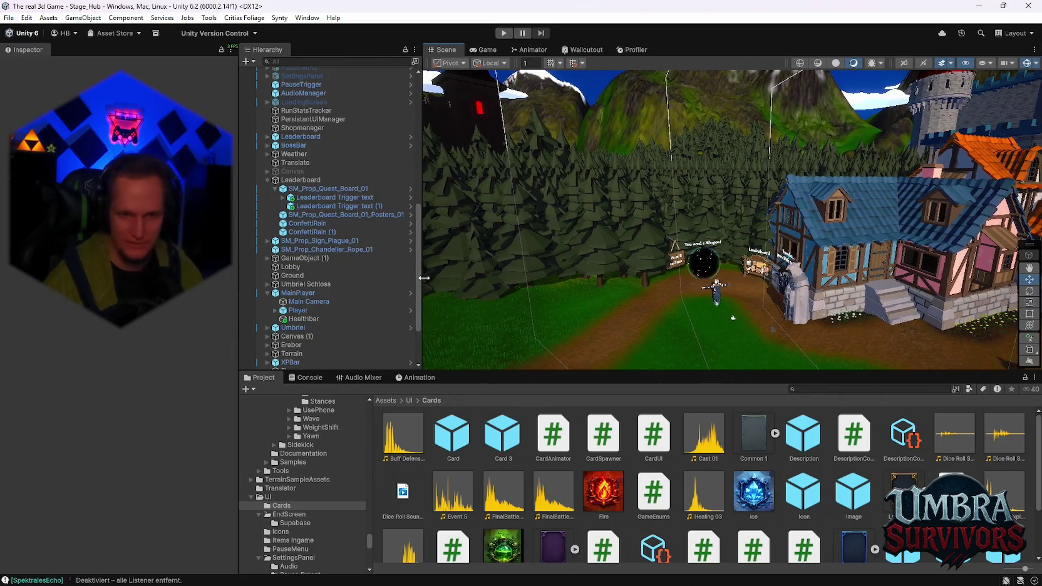
scroll(538, 413, down, 2)
drag(539, 374, 539, 404)
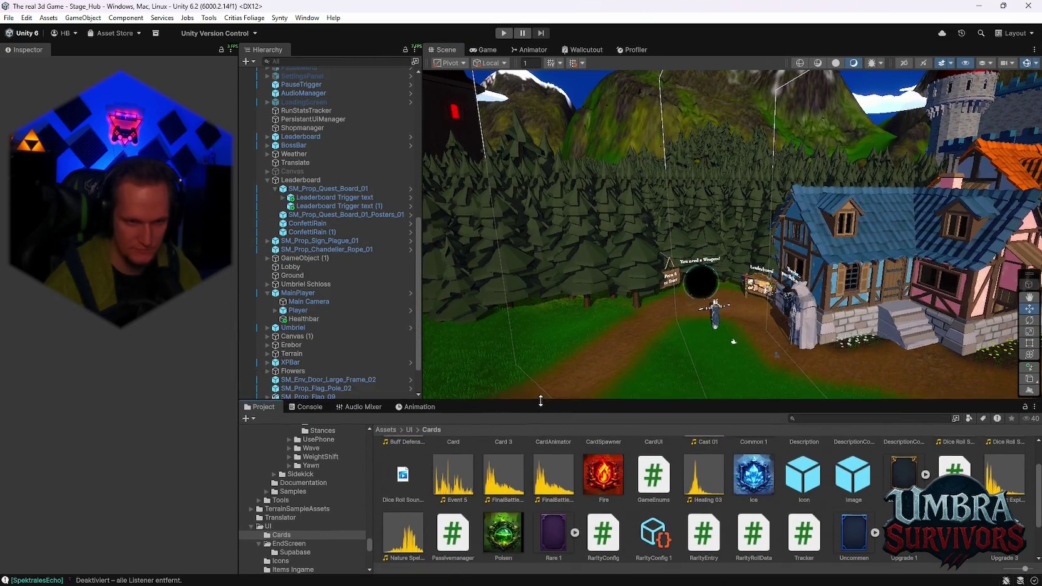
drag(239, 322, 230, 319)
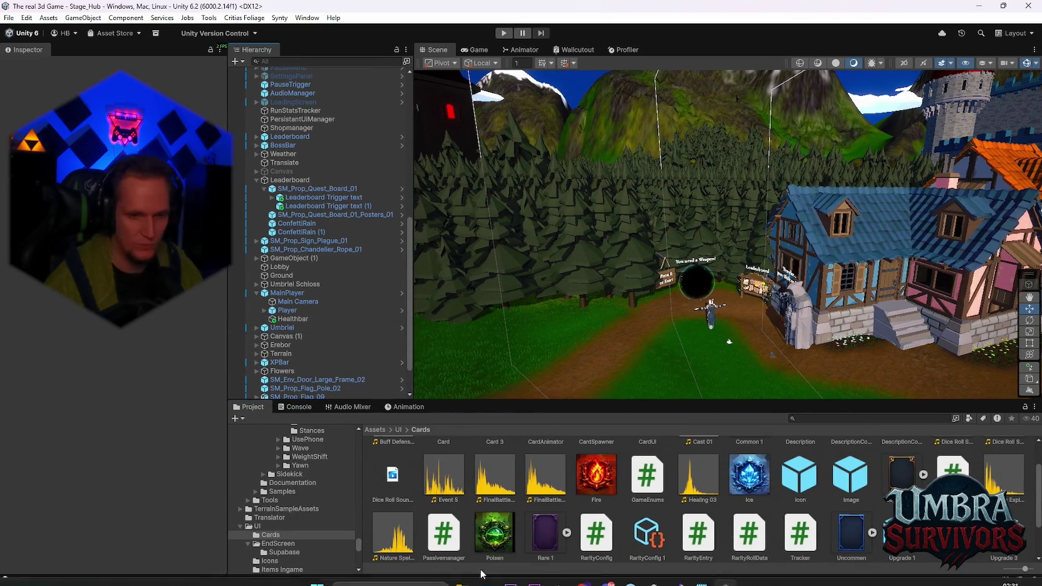
Check the UI Slots entry in the Problem MONTAG. notes, then minimize them.
click(701, 583)
key(shift+Home)
key(Left)
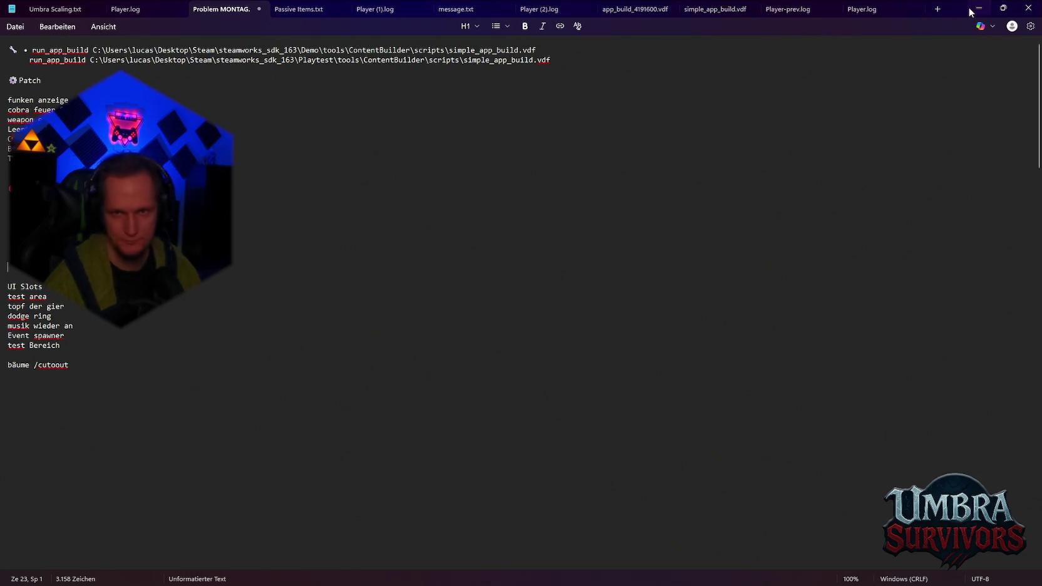
click(975, 8)
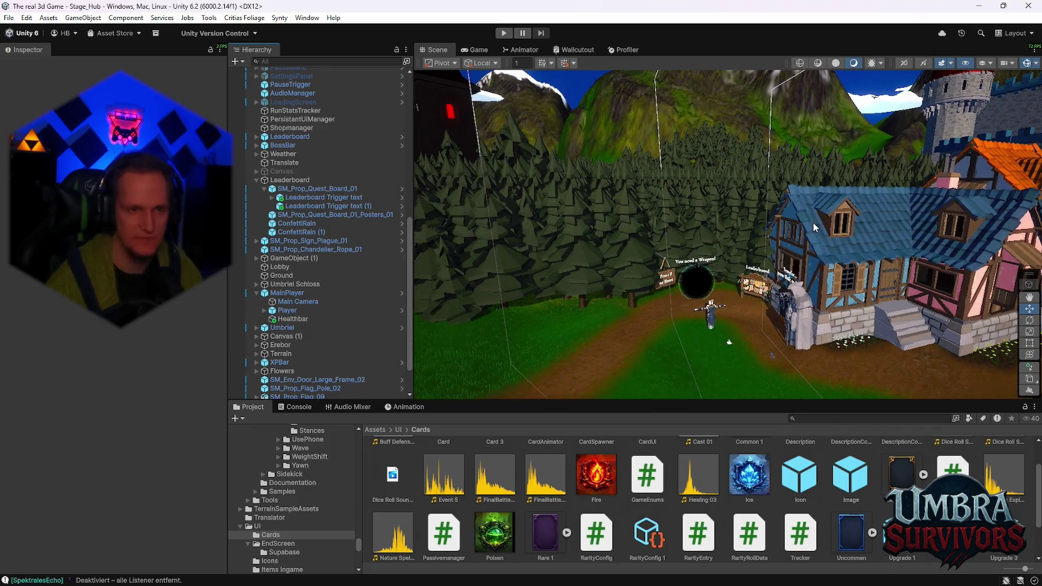
Bring up the File menu to find the recently opened scenes.
scroll(362, 81, up, 10)
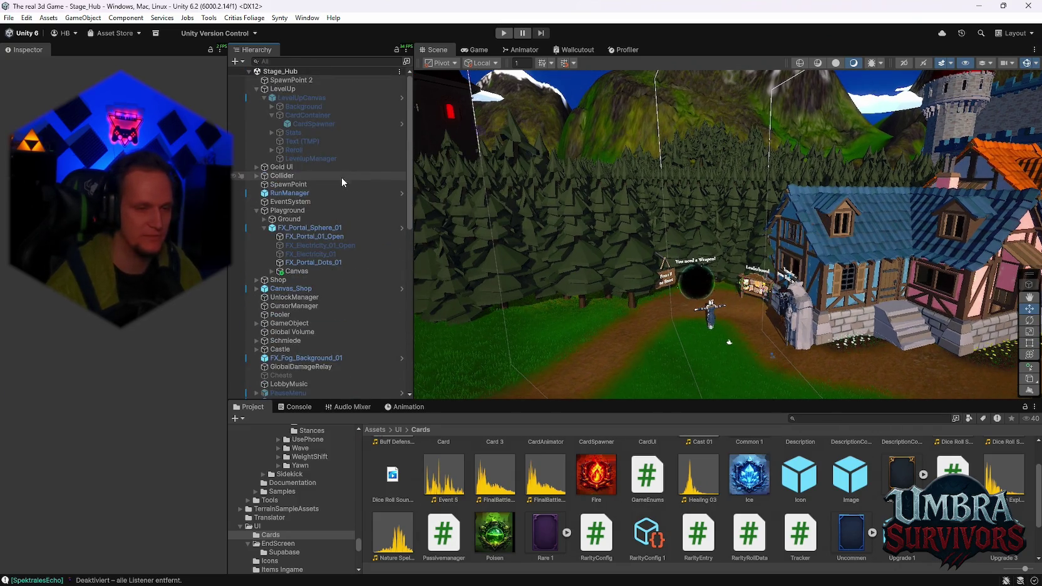
scroll(346, 199, down, 5)
click(9, 18)
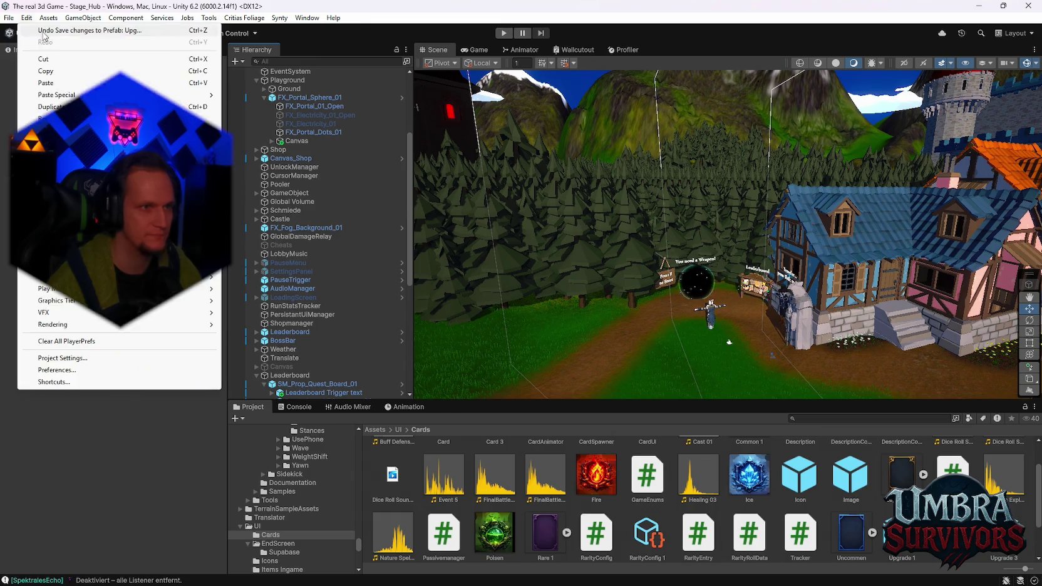
Open Stage_Forest from Open Recent Scene, then open XPBar via its Prefab > Open context command.
mouse_move(153, 58)
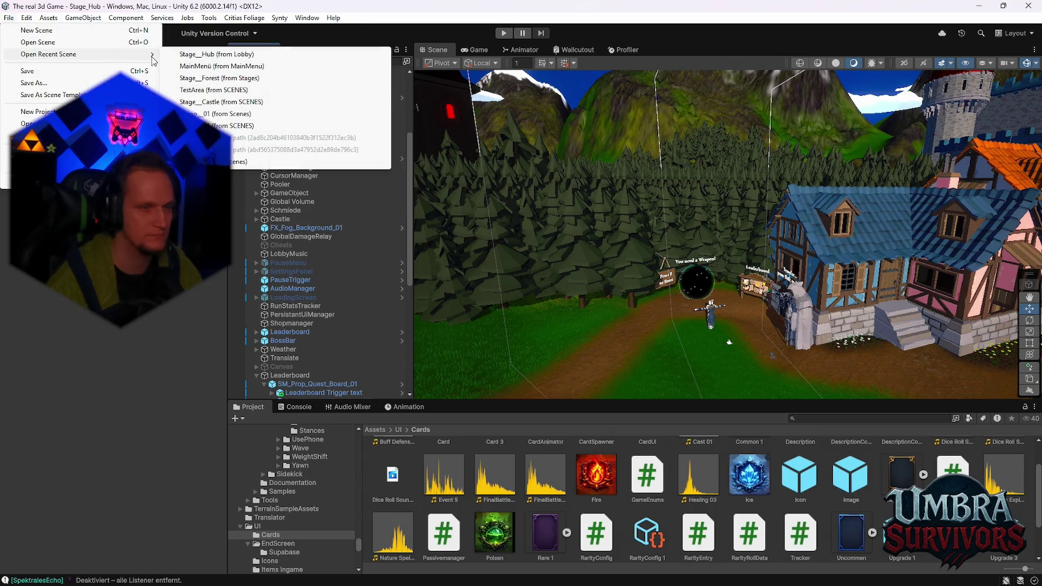
click(229, 78)
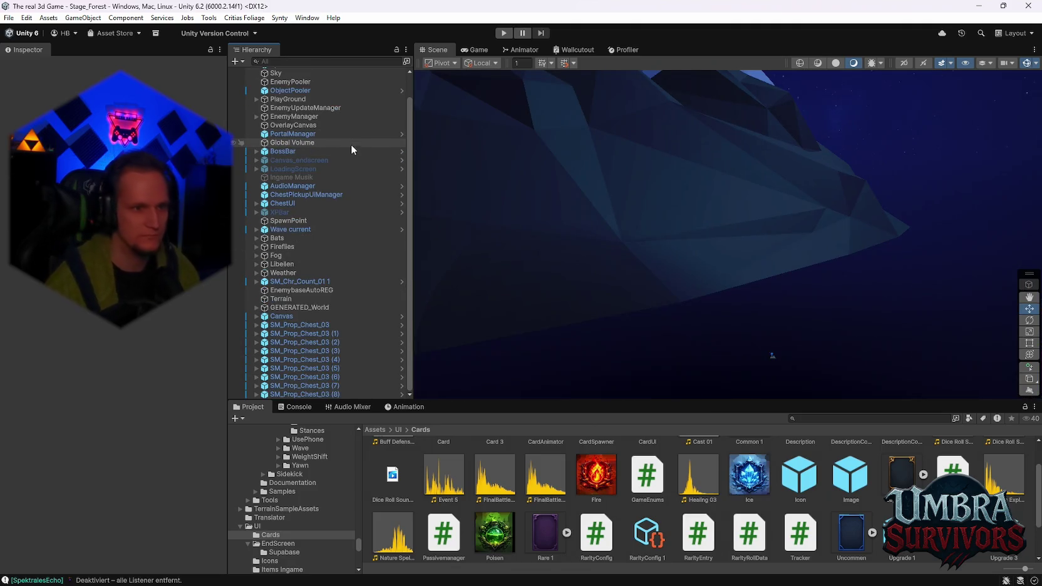
click(296, 213)
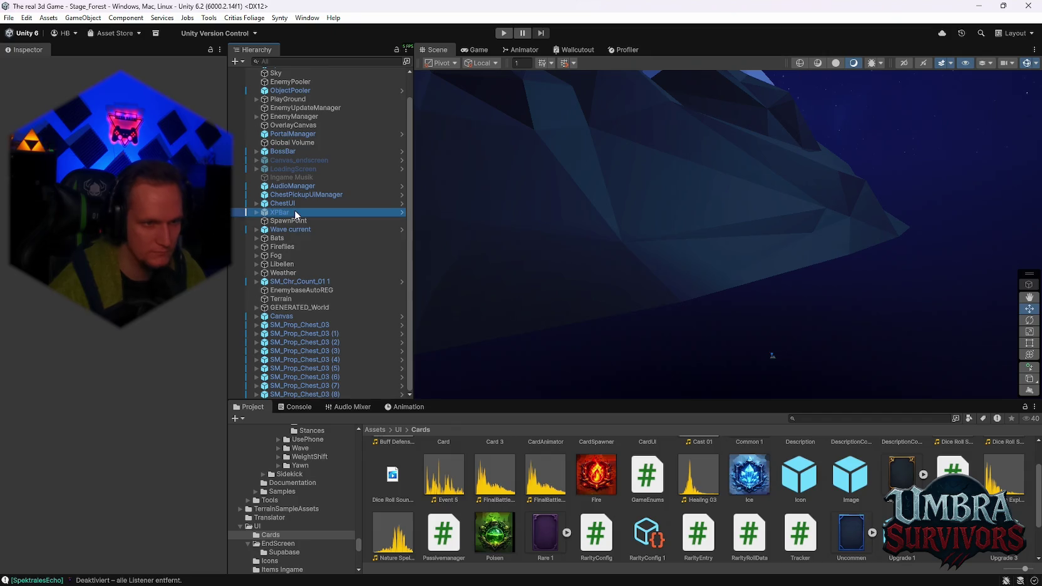
right_click(279, 212)
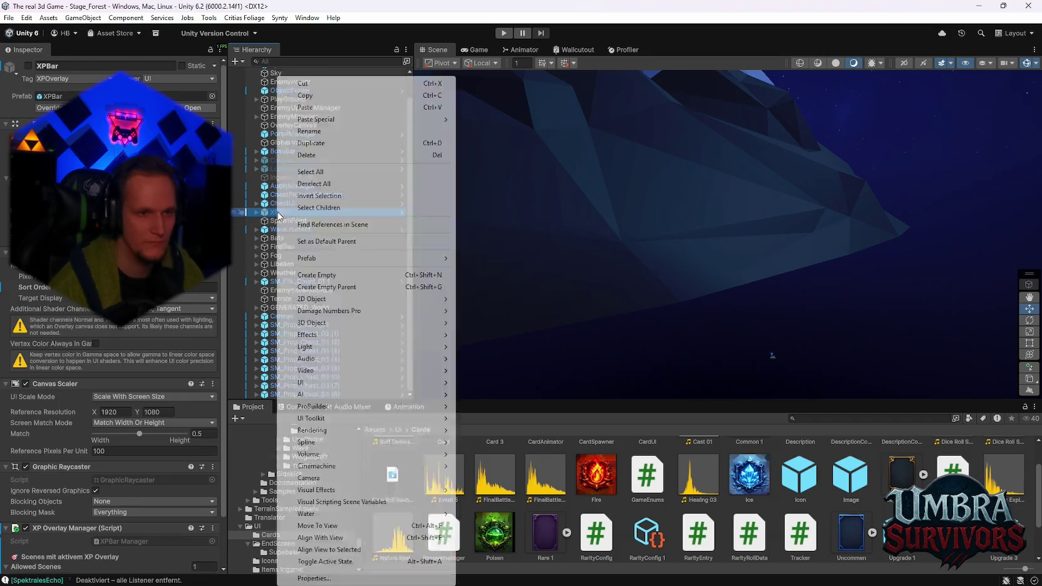
mouse_move(342, 258)
click(492, 270)
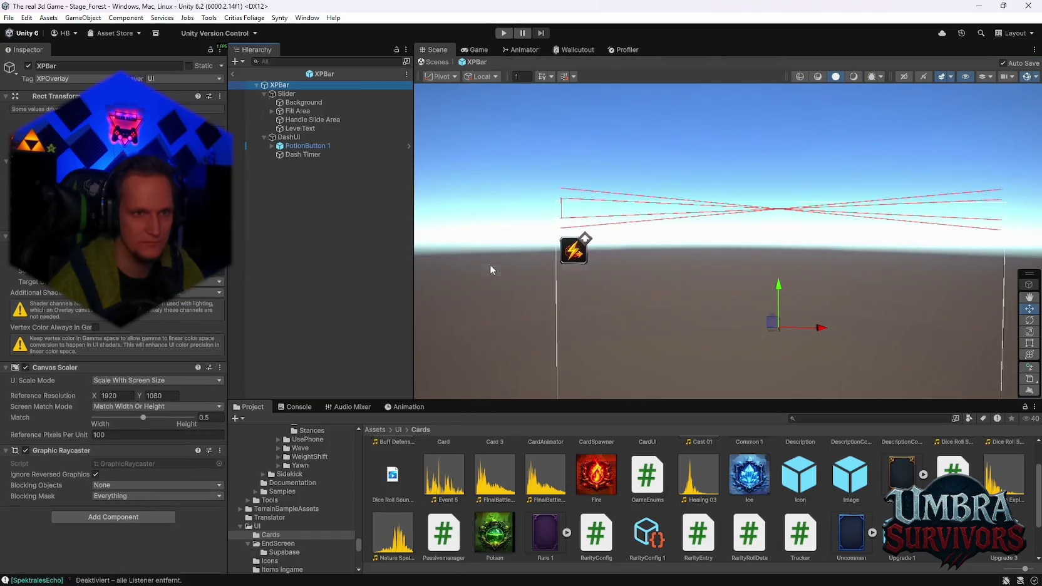
Frame PotionButton, scale DashUI to 0.5 on X and Y, and raise it under LVL 1.
mouse_move(595, 272)
mouse_down()
mouse_move(675, 252)
mouse_move(719, 287)
mouse_move(681, 288)
mouse_move(749, 296)
mouse_move(779, 260)
mouse_move(743, 281)
mouse_up()
key(f)
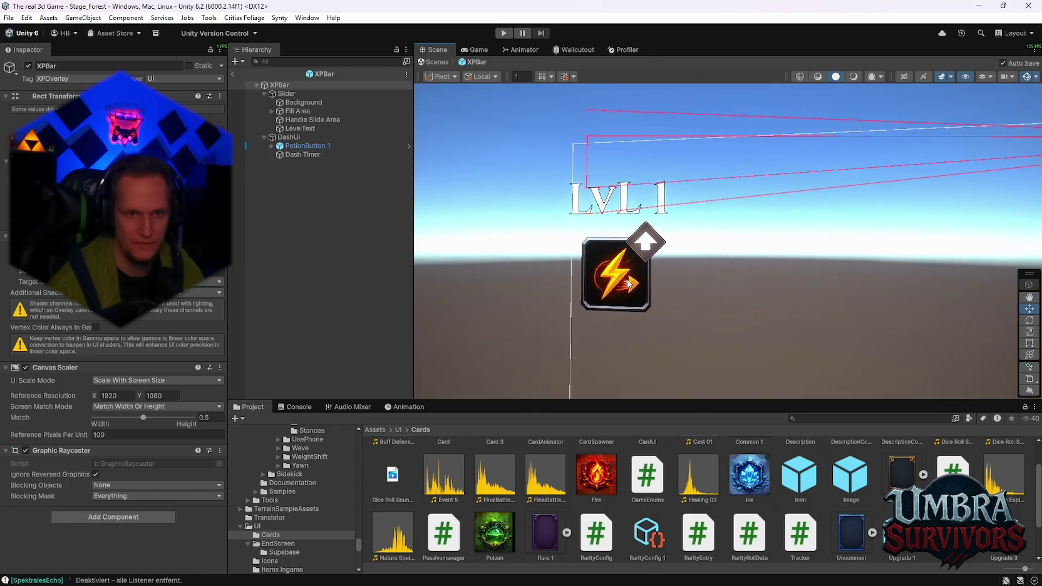
click(321, 137)
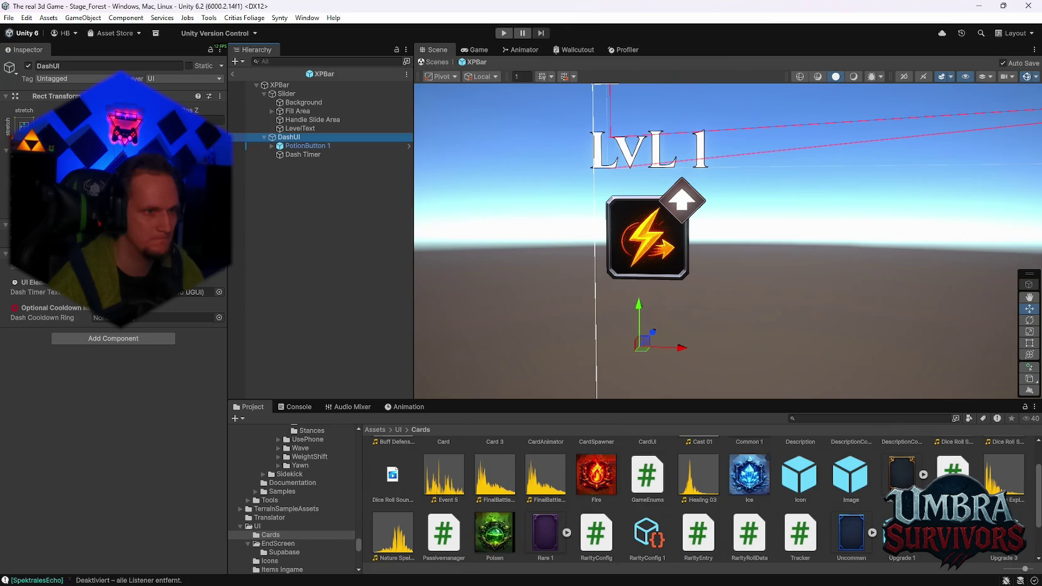
text(0.5)
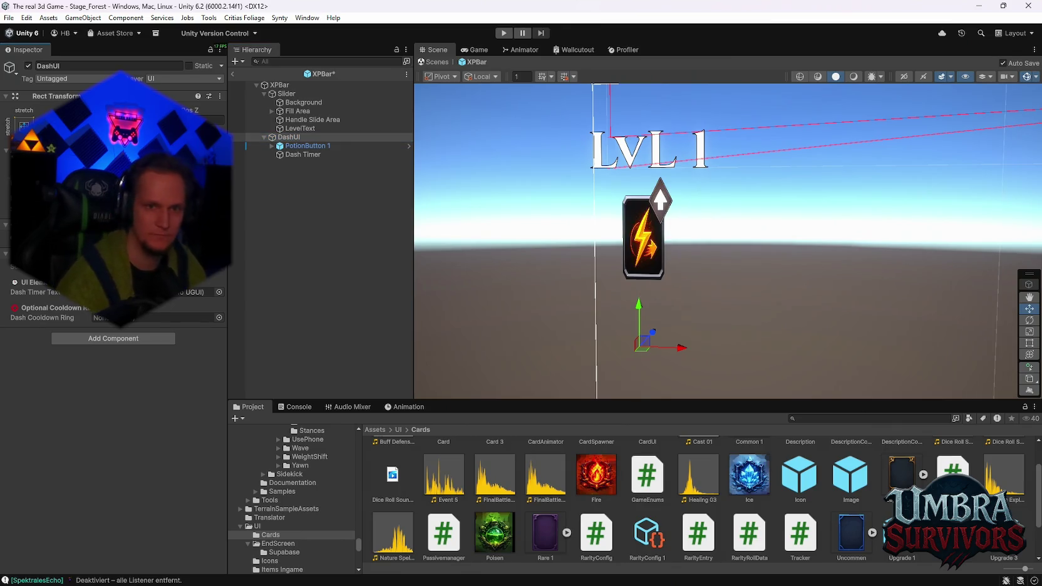
text(0.5)
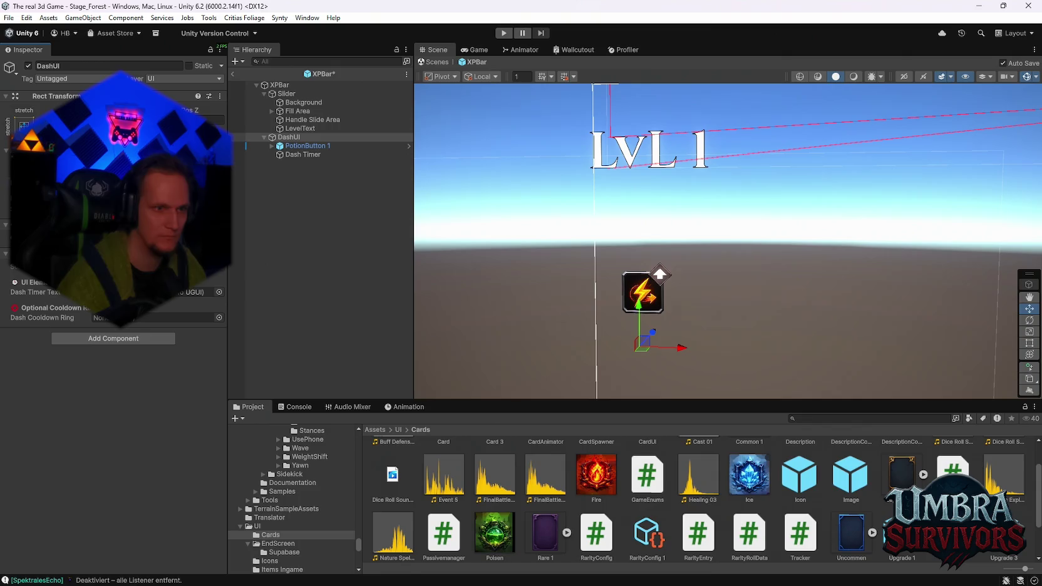
drag(645, 327, 640, 242)
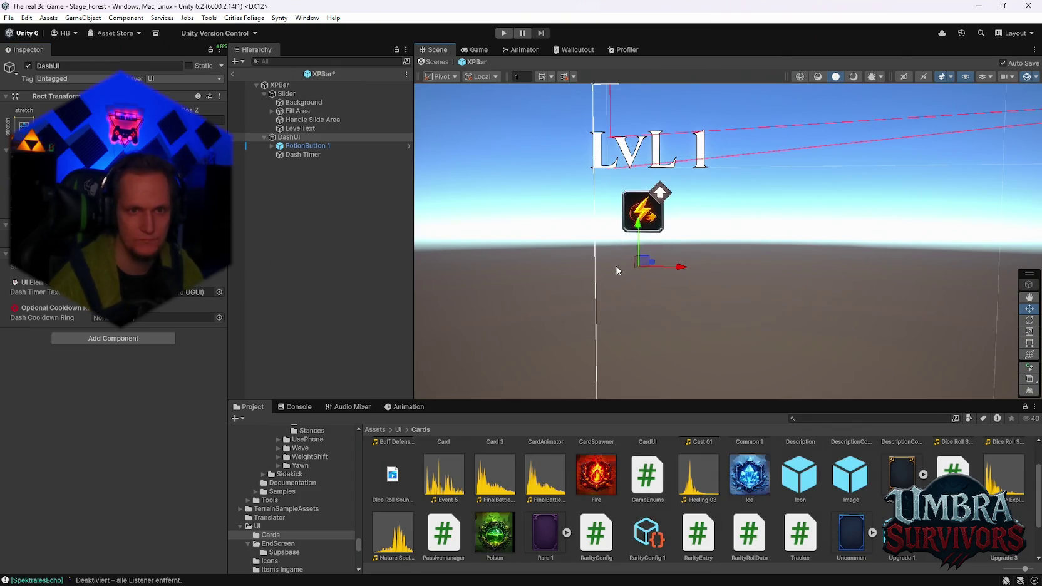
Recenter the view on the canvas, then switch to the elemental icons image in Chrome.
scroll(664, 266, down, 3)
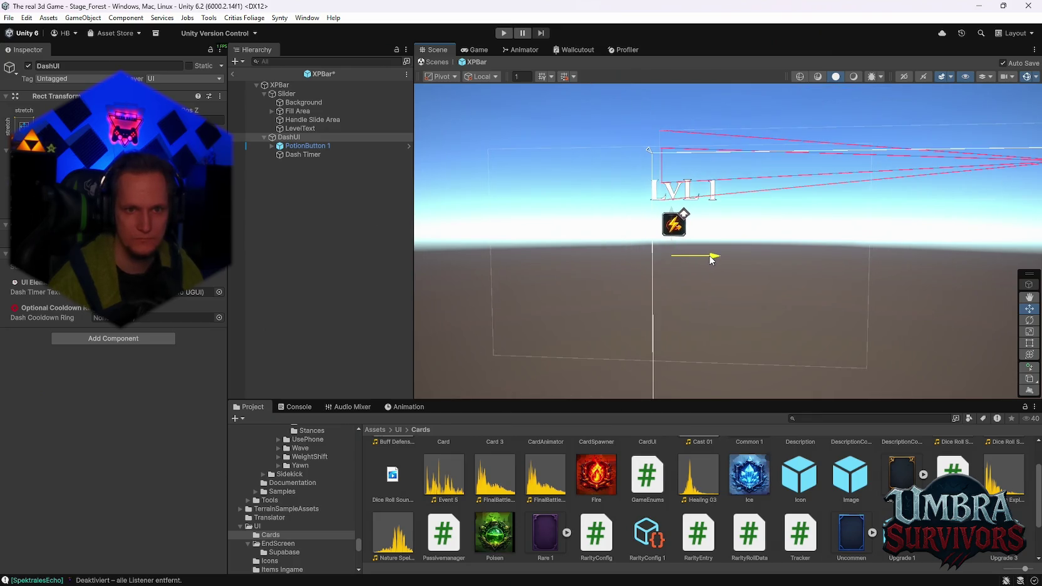
scroll(695, 273, up, 3)
scroll(693, 276, down, 5)
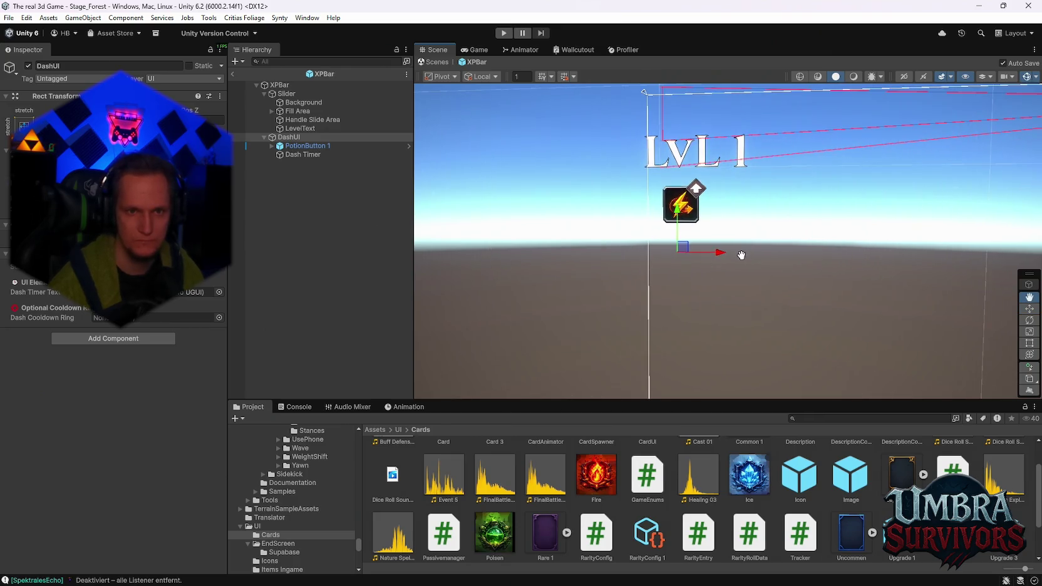
drag(729, 277, 623, 250)
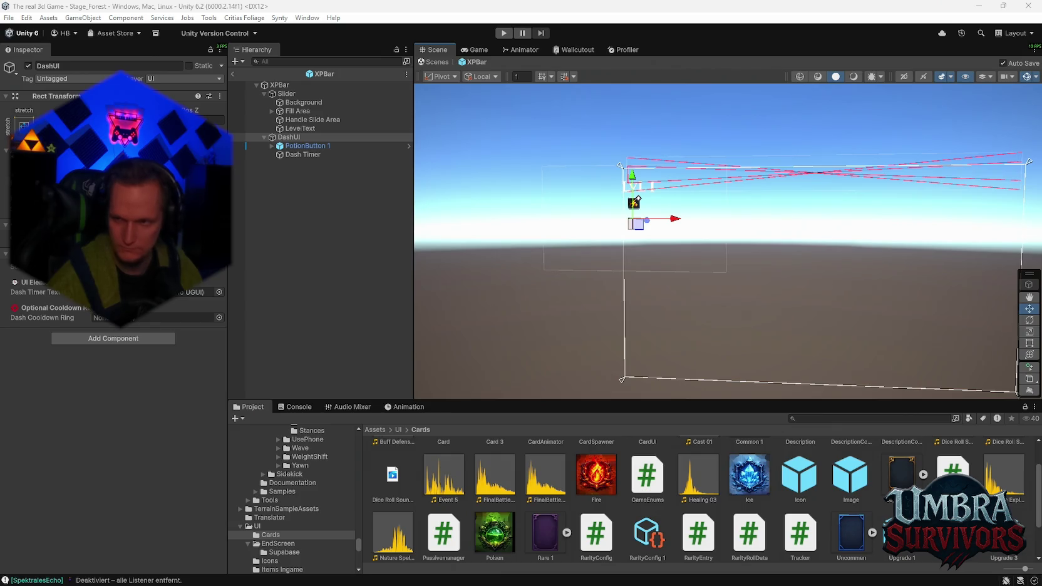
key(alt+Tab)
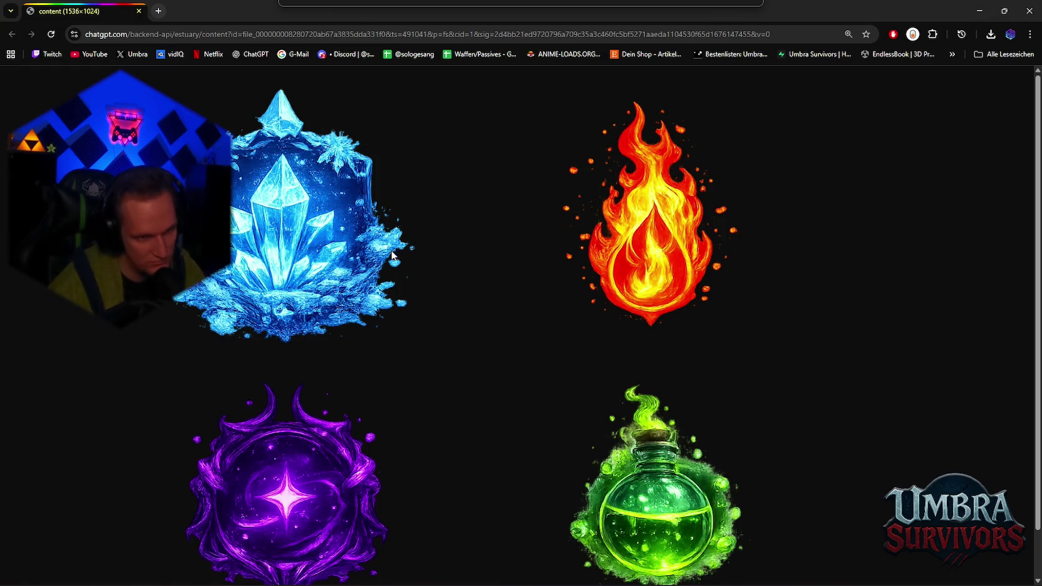
Scroll through the ice, fire, purple orb and poison flask icon artwork, then minimize Chrome.
scroll(394, 257, down, 1)
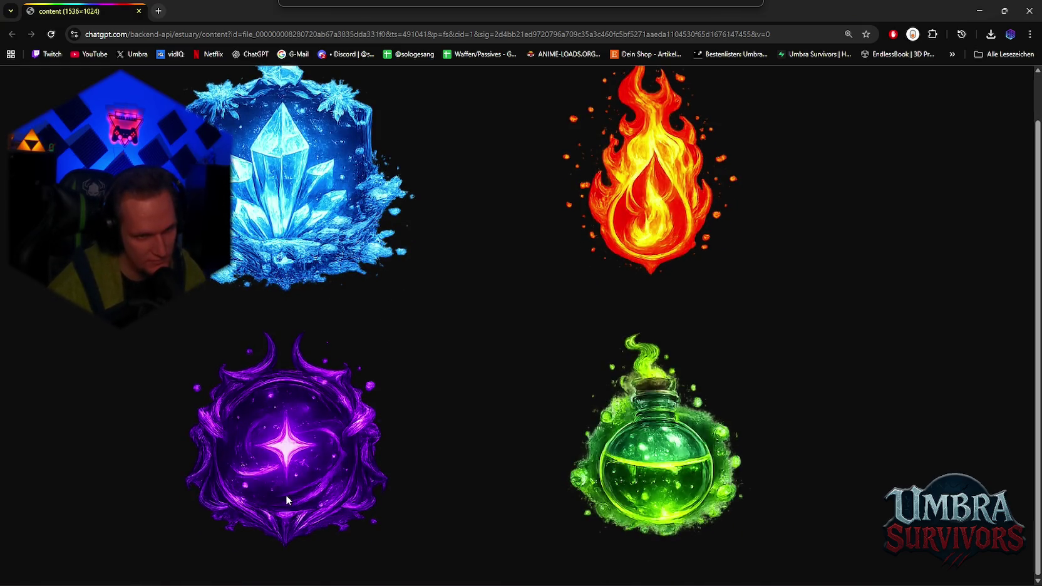
scroll(287, 500, up, 1)
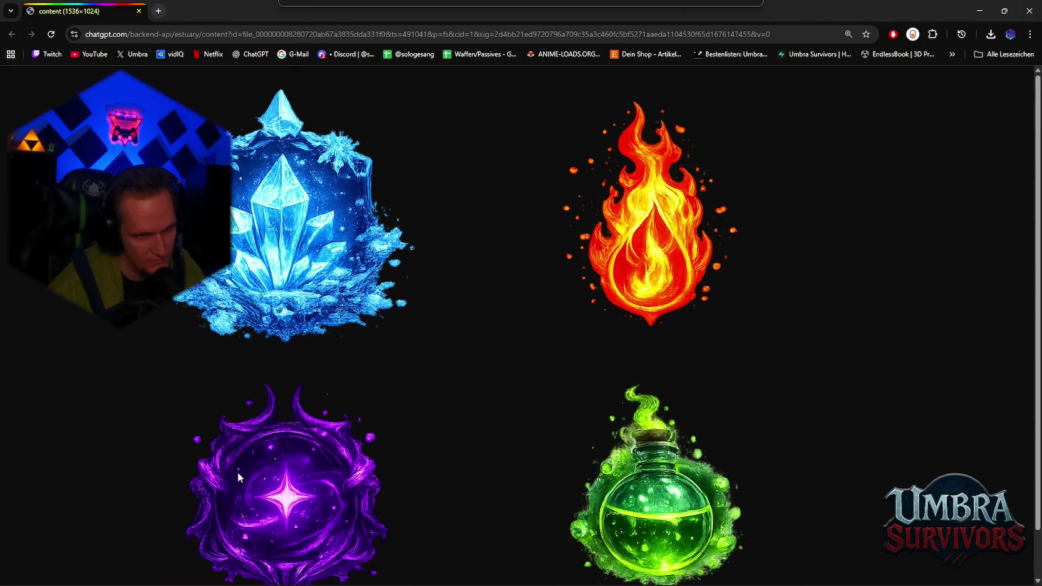
scroll(238, 473, down, 1)
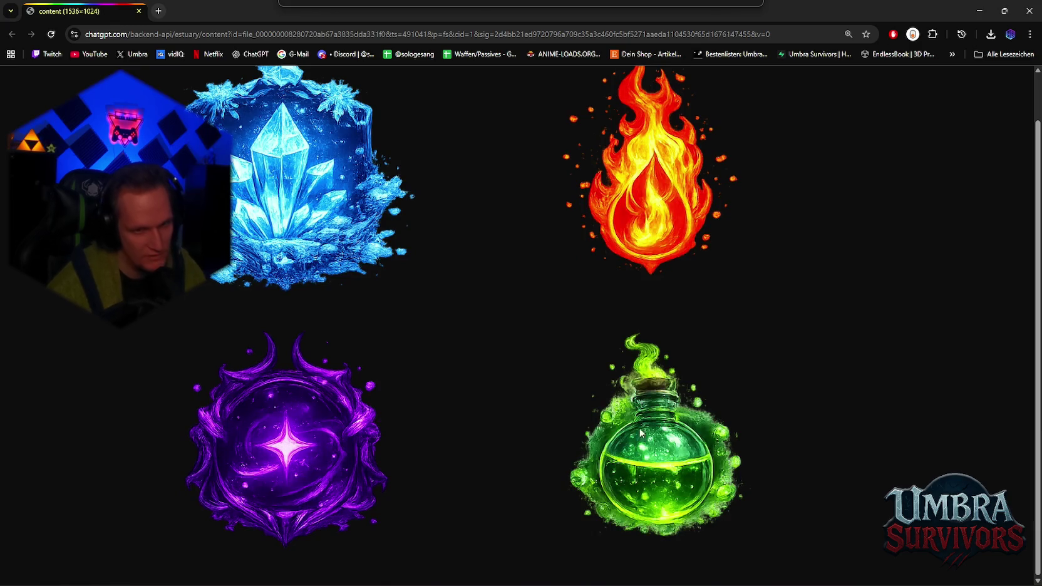
scroll(638, 357, up, 1)
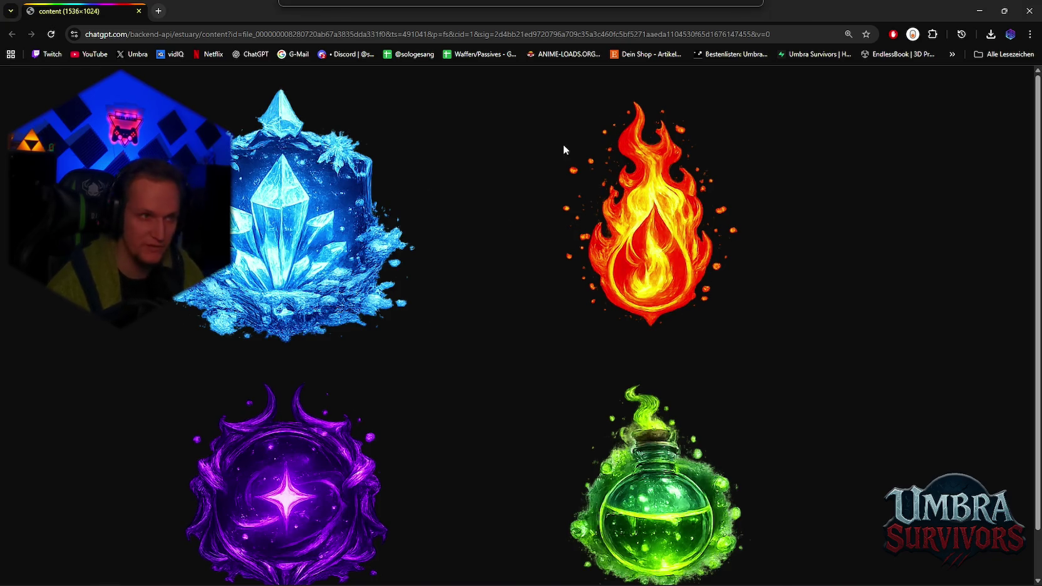
click(979, 10)
scroll(795, 246, up, 2)
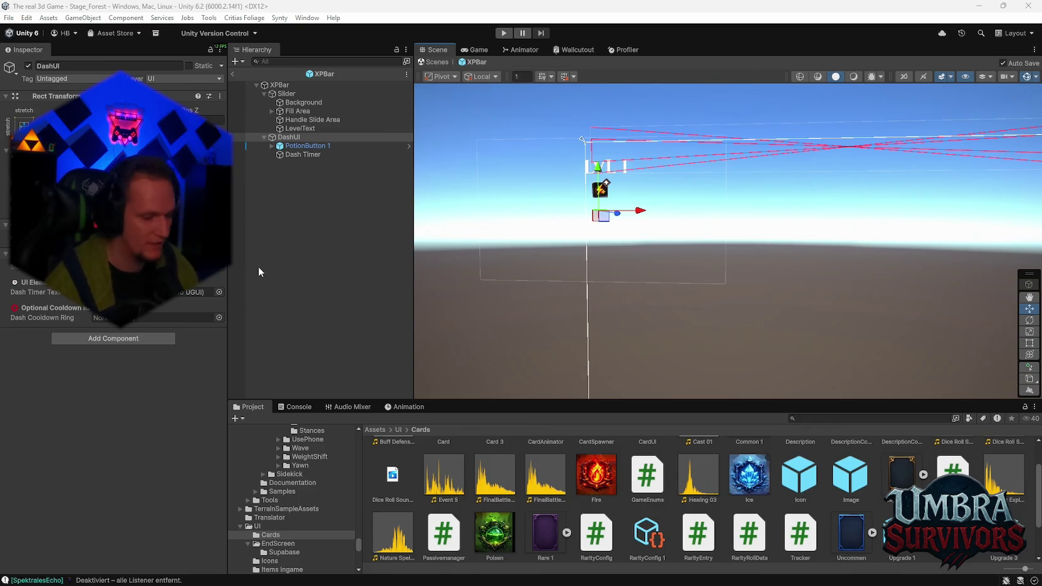
Zoom and pan the Scene view to look over the XPBar canvas layout.
scroll(696, 231, up, 5)
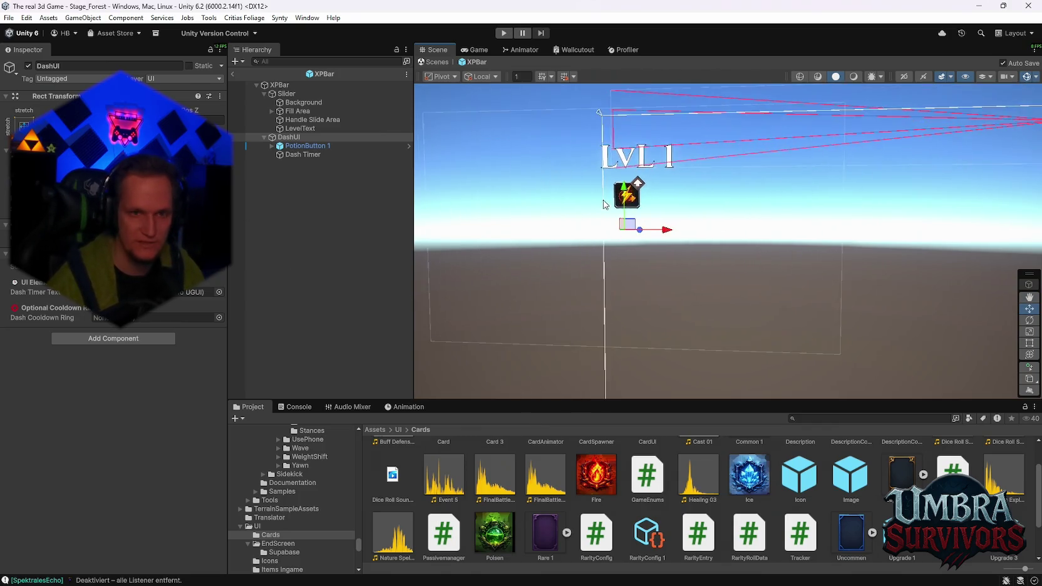
scroll(607, 205, up, 3)
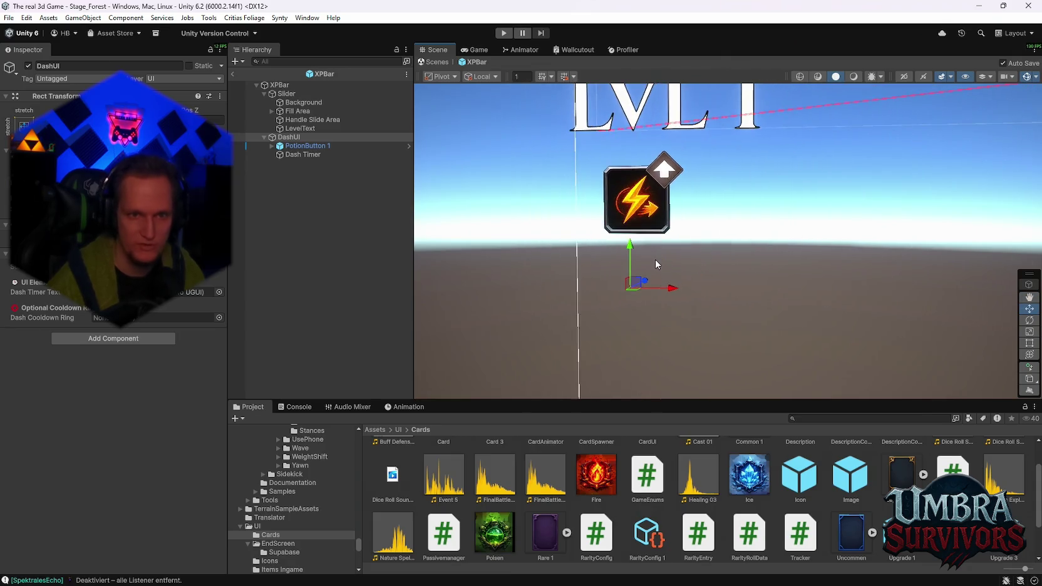
scroll(655, 258, down, 5)
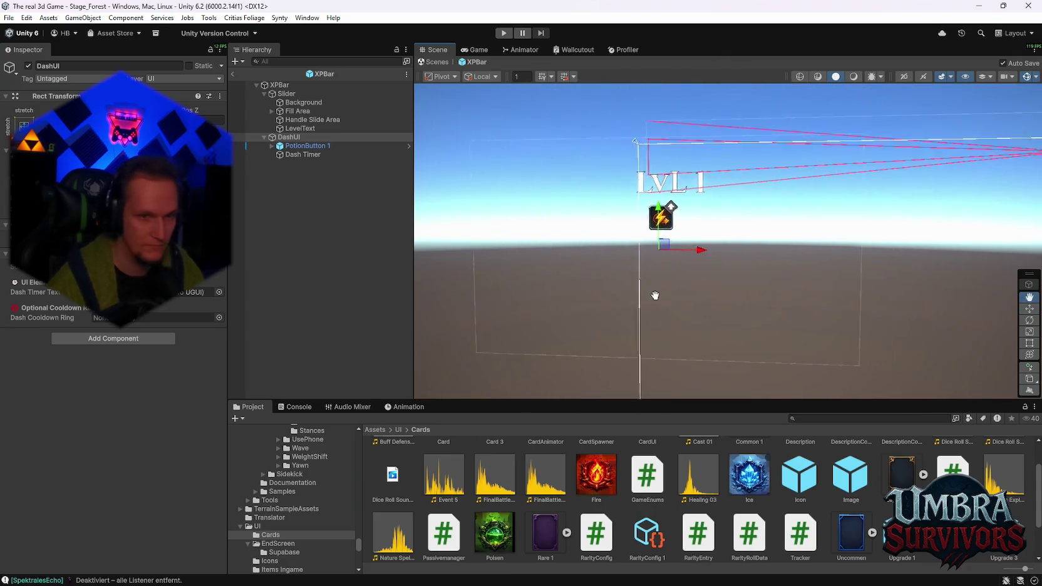
drag(639, 271, 516, 261)
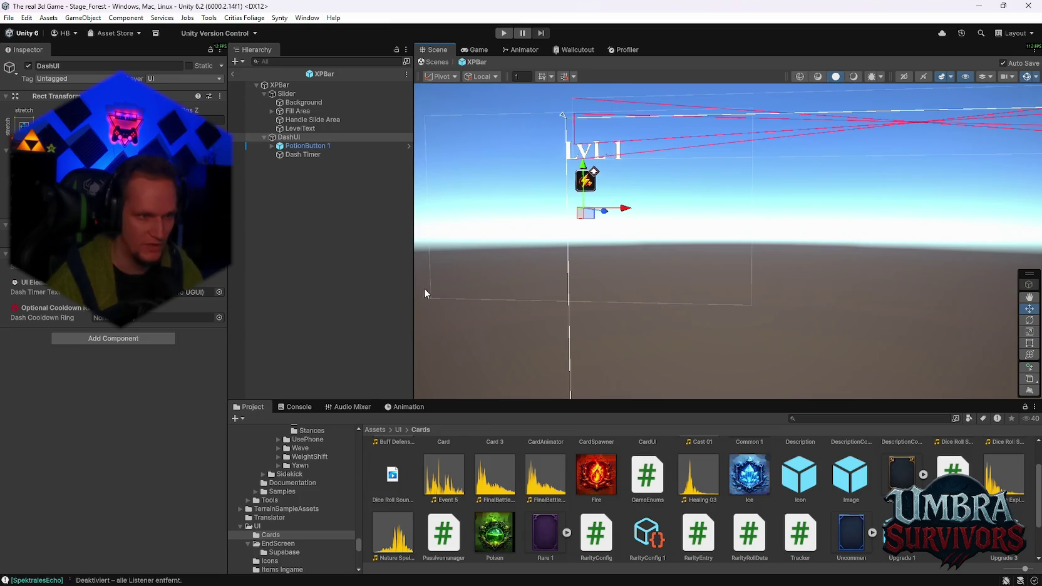
scroll(695, 354, down, 2)
drag(694, 353, 646, 295)
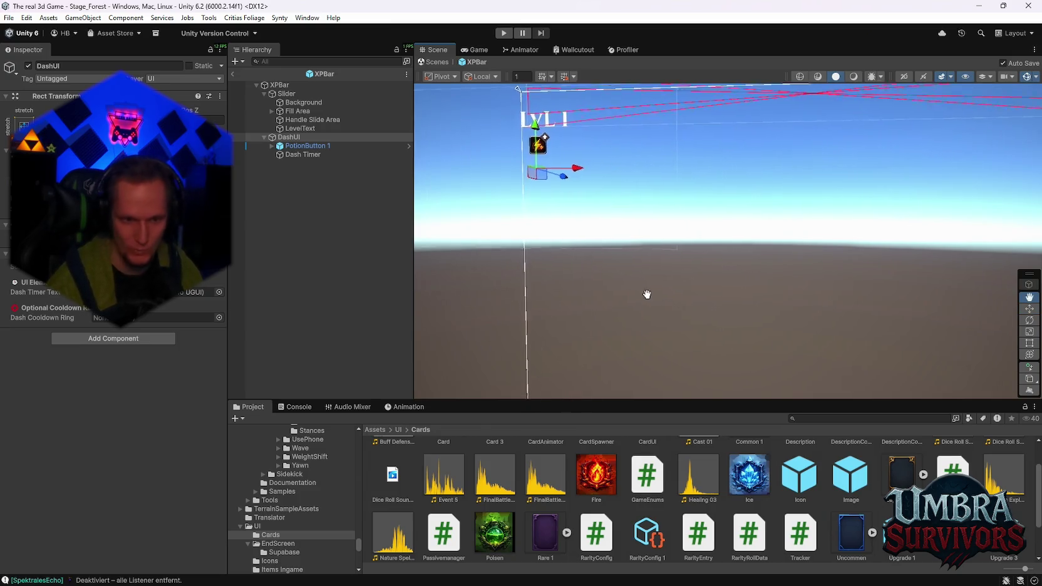
scroll(646, 295, down, 1)
scroll(493, 517, up, 2)
scroll(548, 519, down, 3)
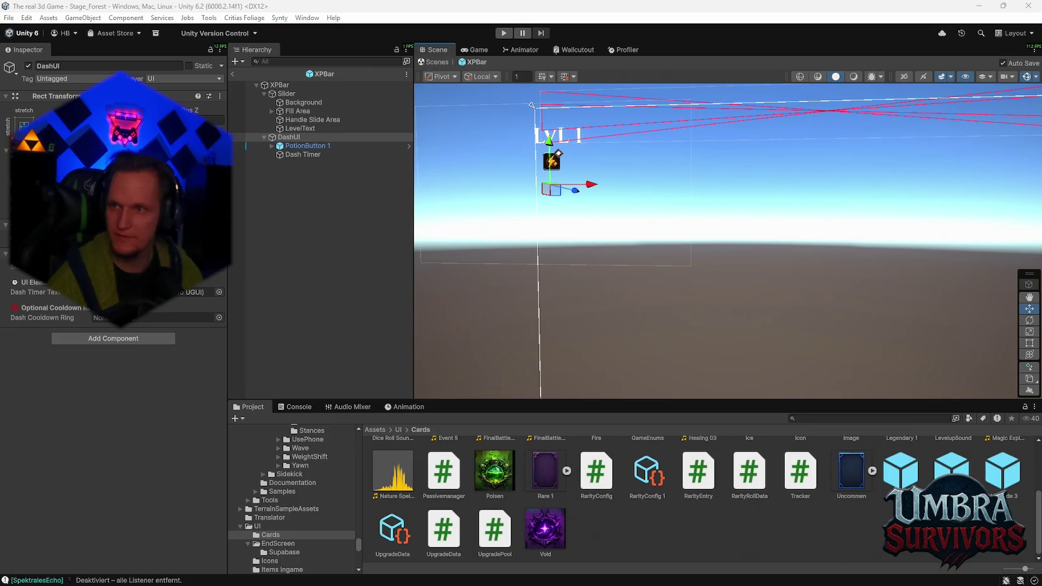
Switch to the browser image of four framed elemental card icons and scroll it.
key(alt+Tab)
scroll(573, 196, down, 1)
scroll(572, 196, up, 1)
scroll(516, 254, down, 1)
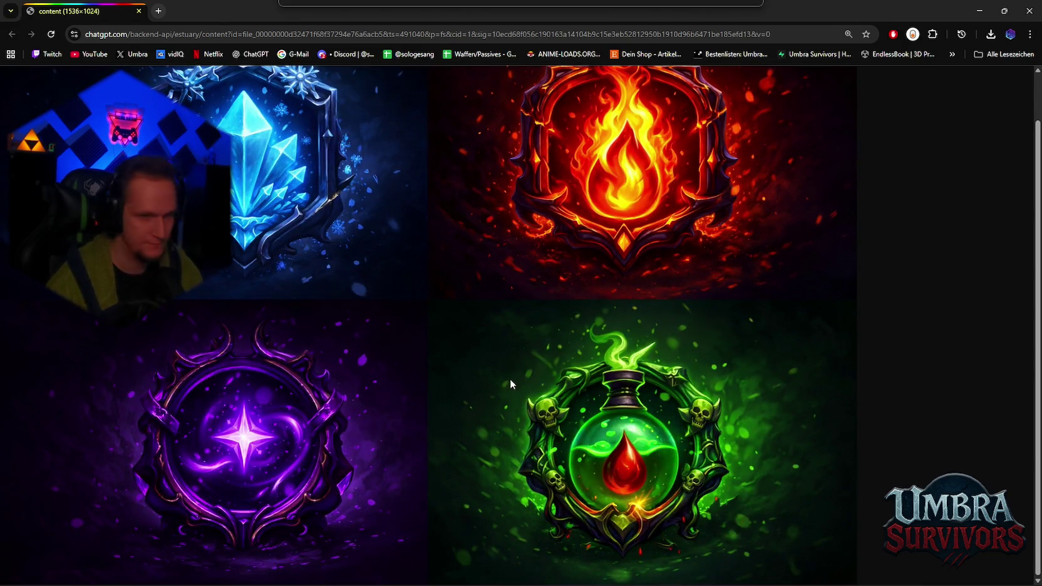
Review the generated elemental emblem image, then close its tab.
scroll(499, 360, up, 1)
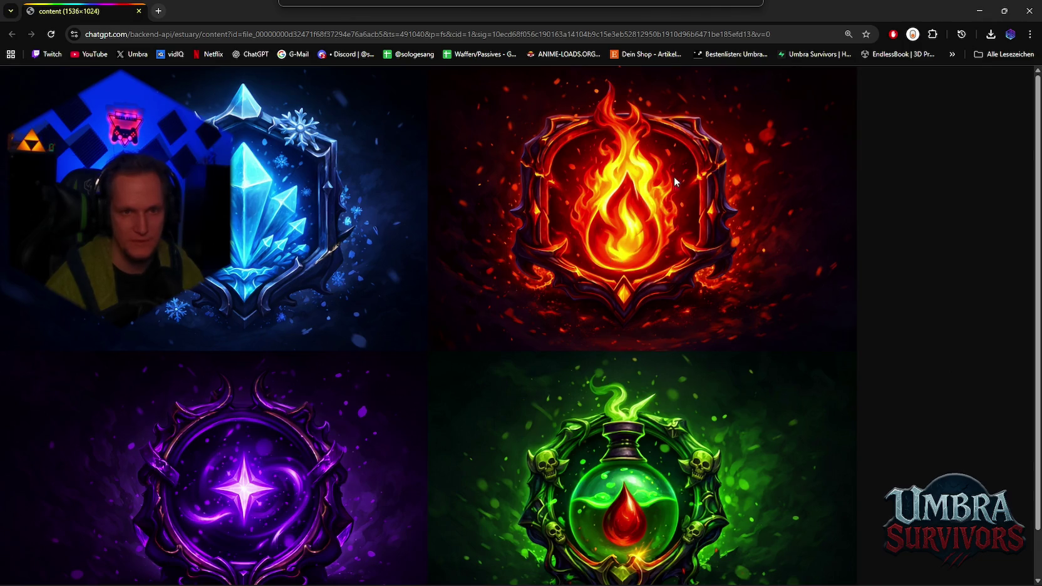
scroll(652, 259, down, 1)
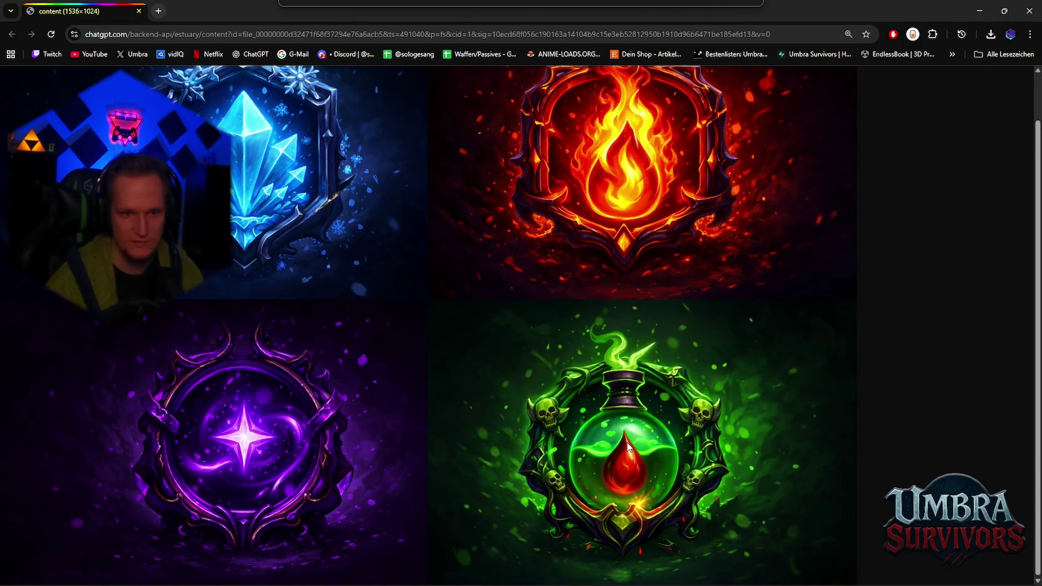
scroll(657, 358, up, 1)
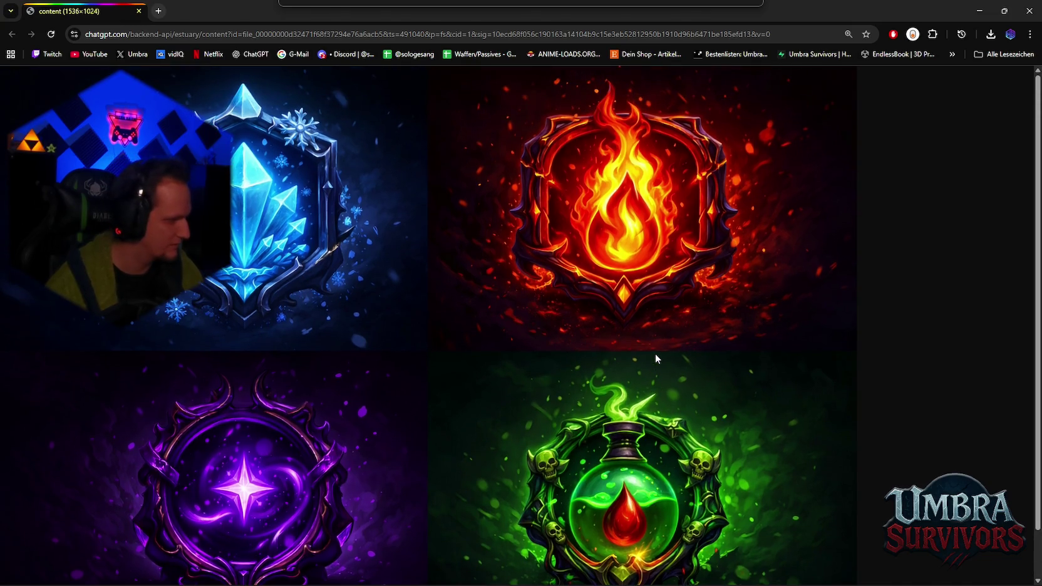
scroll(623, 341, down, 1)
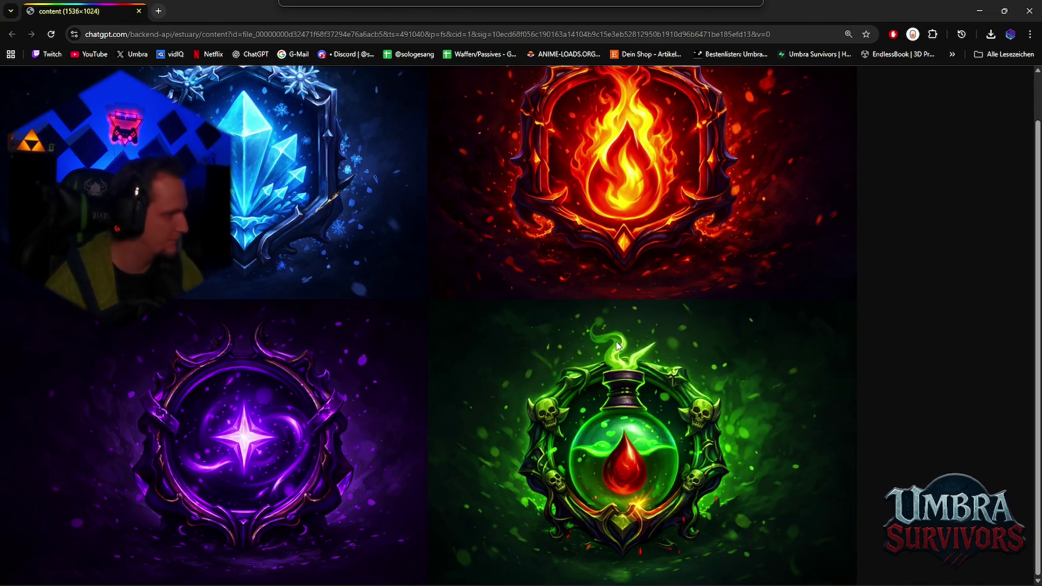
scroll(653, 338, up, 1)
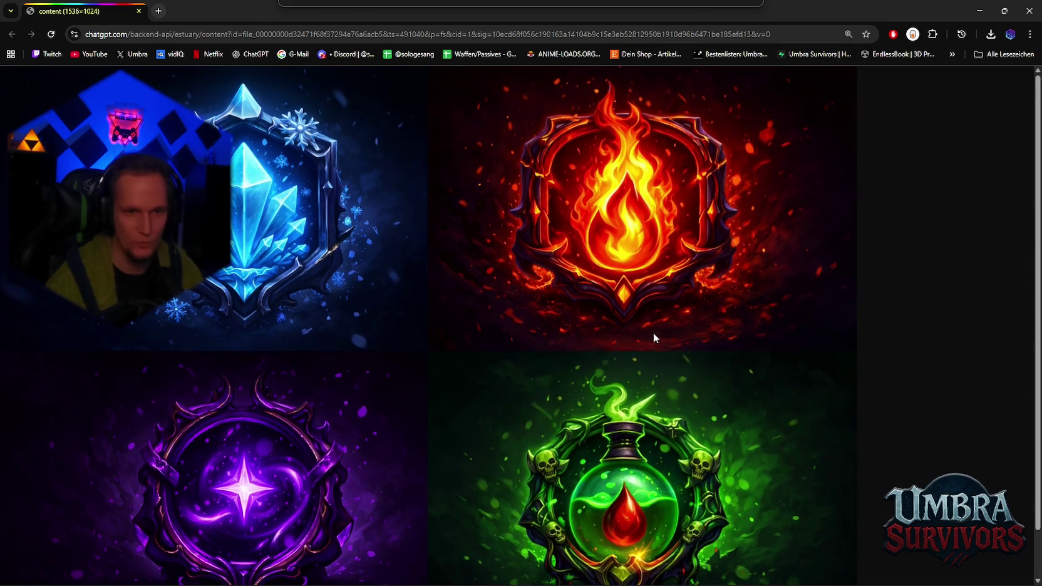
click(1037, 10)
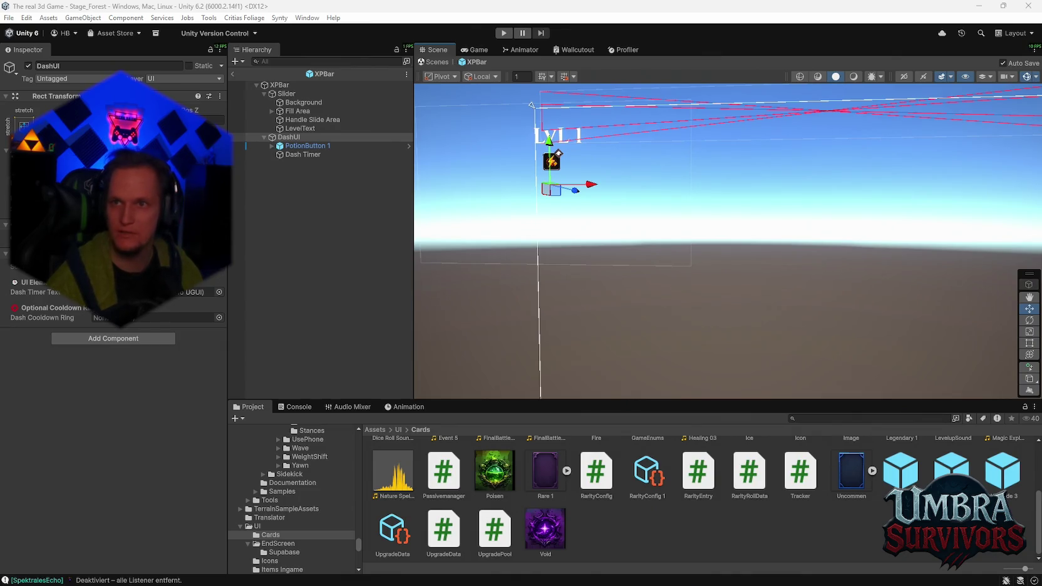
Close the browser window to return to the Unity editor.
scroll(702, 305, up, 1)
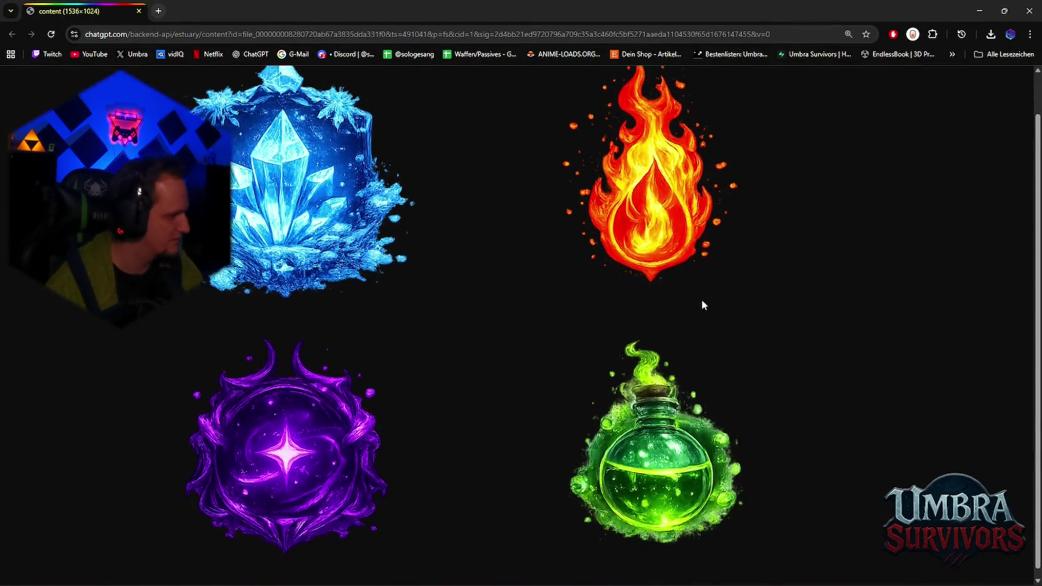
scroll(790, 233, up, 1)
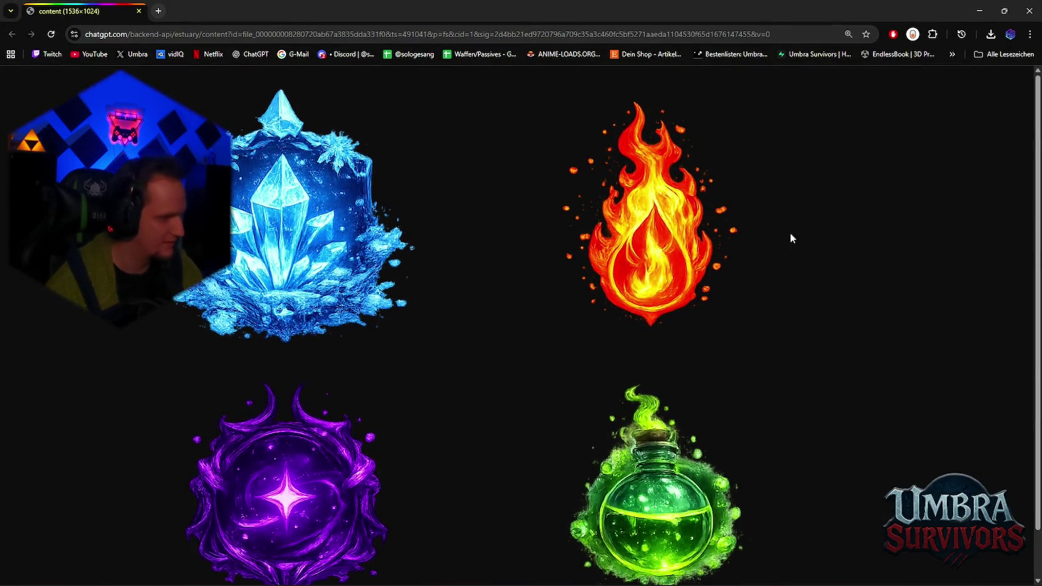
click(1031, 8)
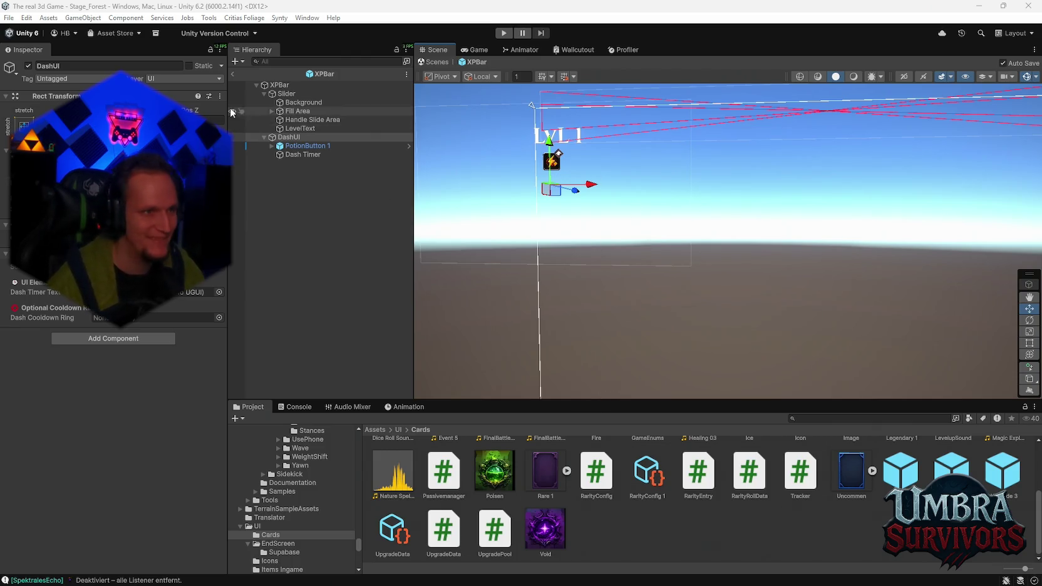
Exit XPBar prefab mode with the Hierarchy back arrow to the Stage_Forest scene.
click(233, 74)
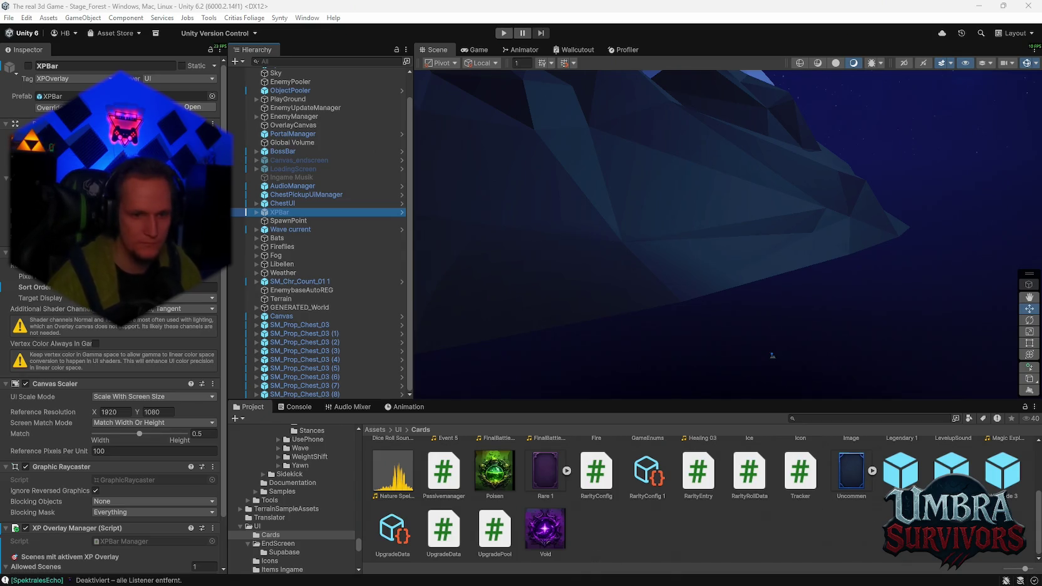
Search the Project window for 'upgr', then clear the search text.
click(887, 419)
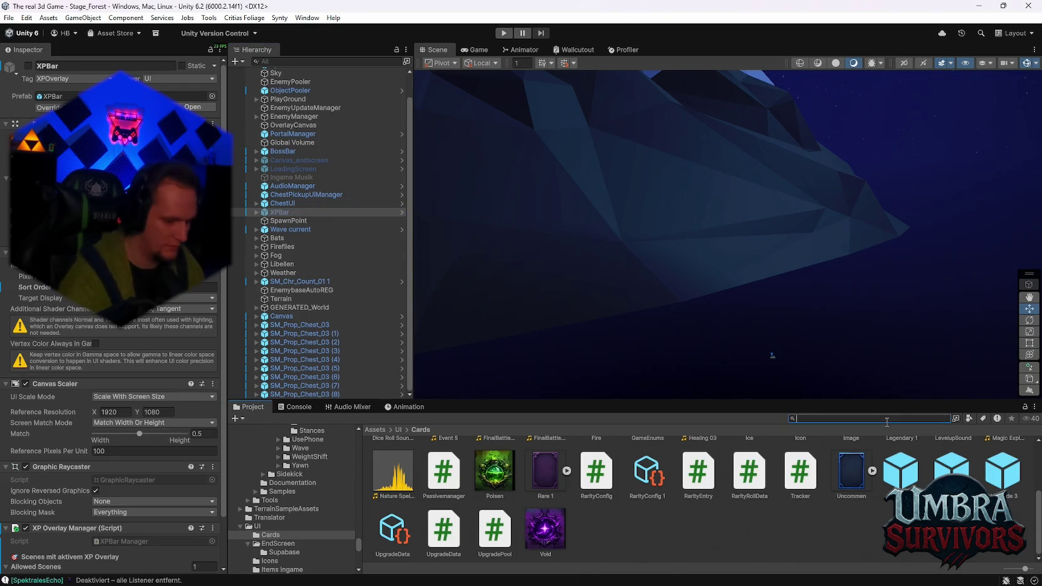
text(upgr)
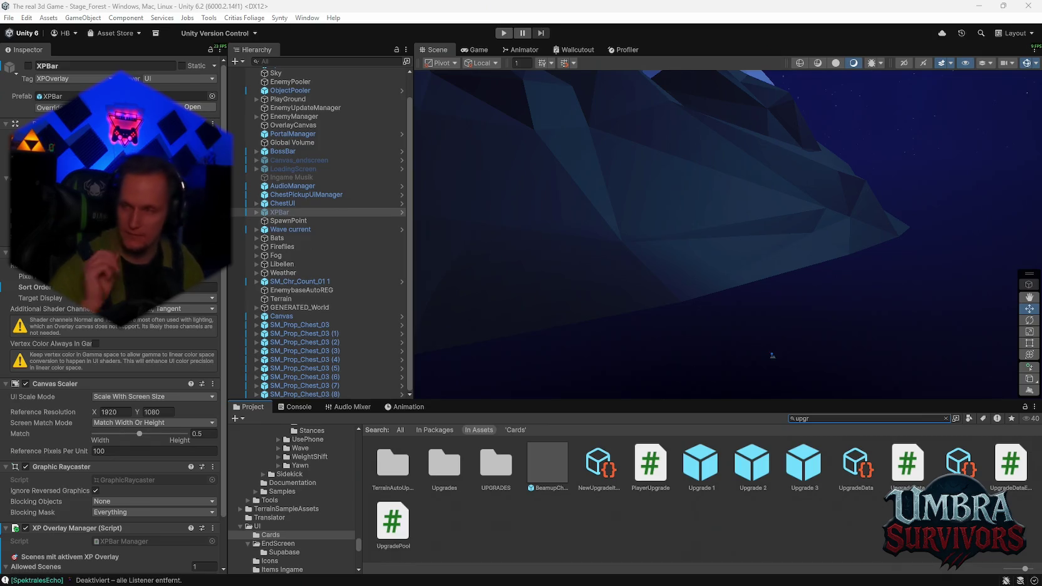
click(836, 416)
key(BackSpace)
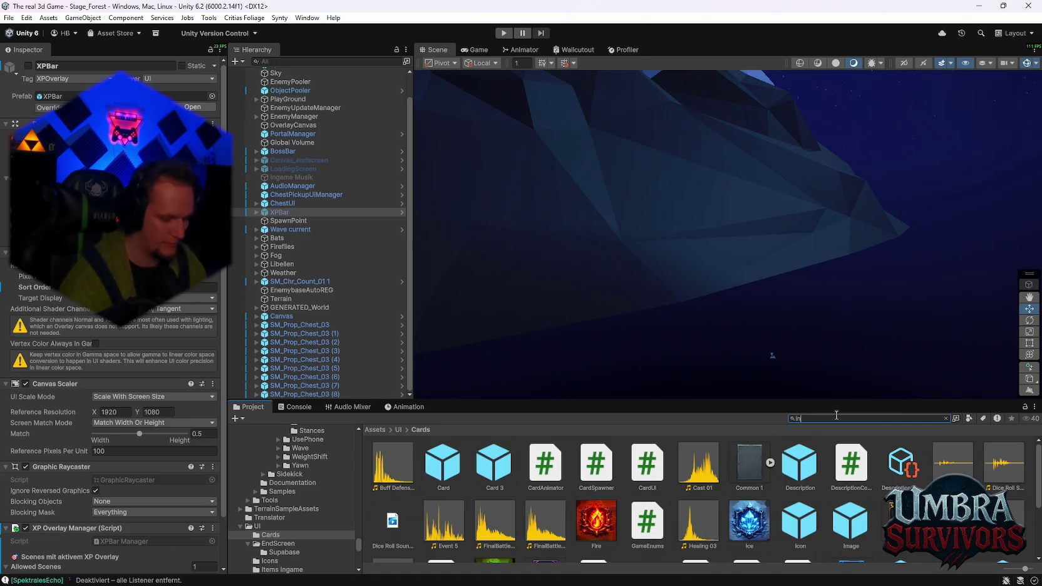
Extend the search to 'Inven', view the Inventory script, then select XPBar to see its components.
text(ven)
click(448, 475)
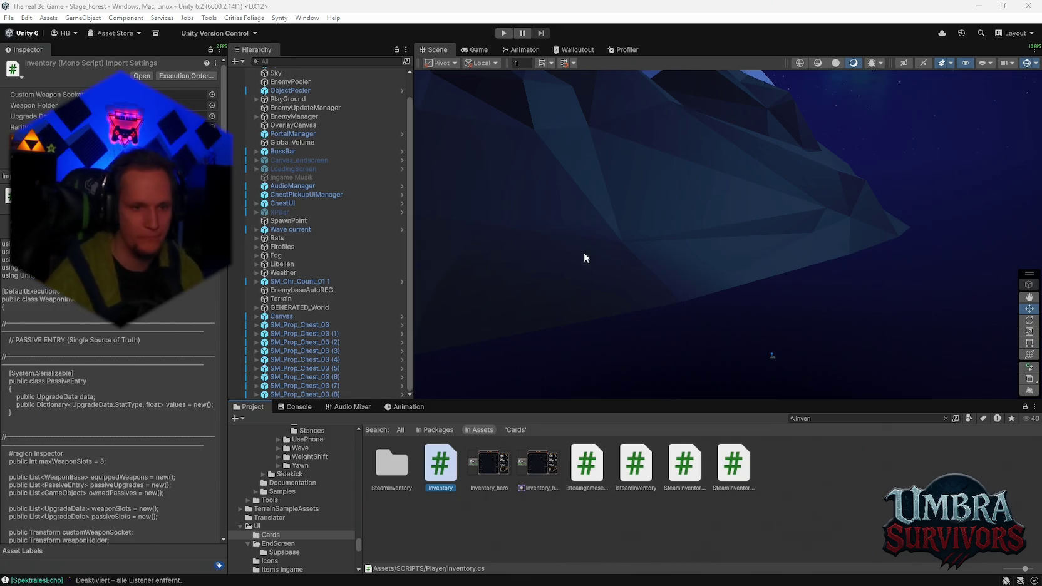
scroll(307, 266, up, 1)
click(288, 238)
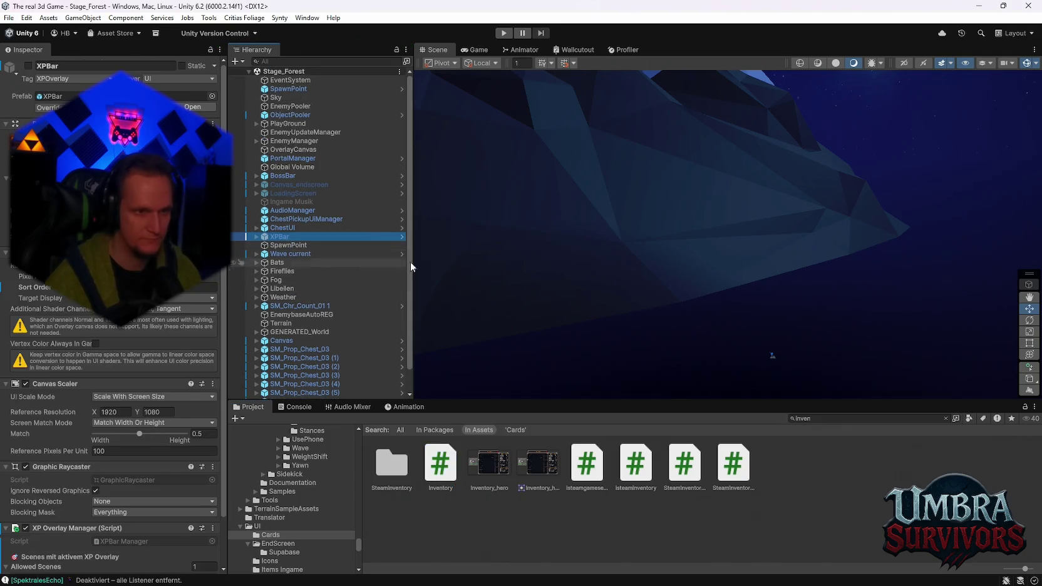
Dismiss the Hierarchy create menu without adding anything and deselect the Inventory_hero asset.
right_click(269, 236)
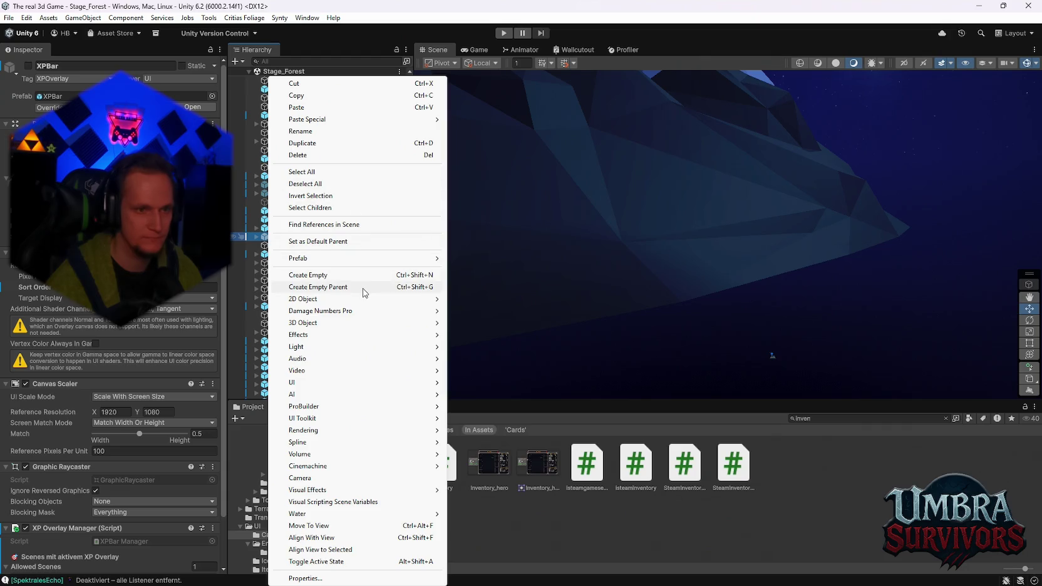
mouse_move(345, 299)
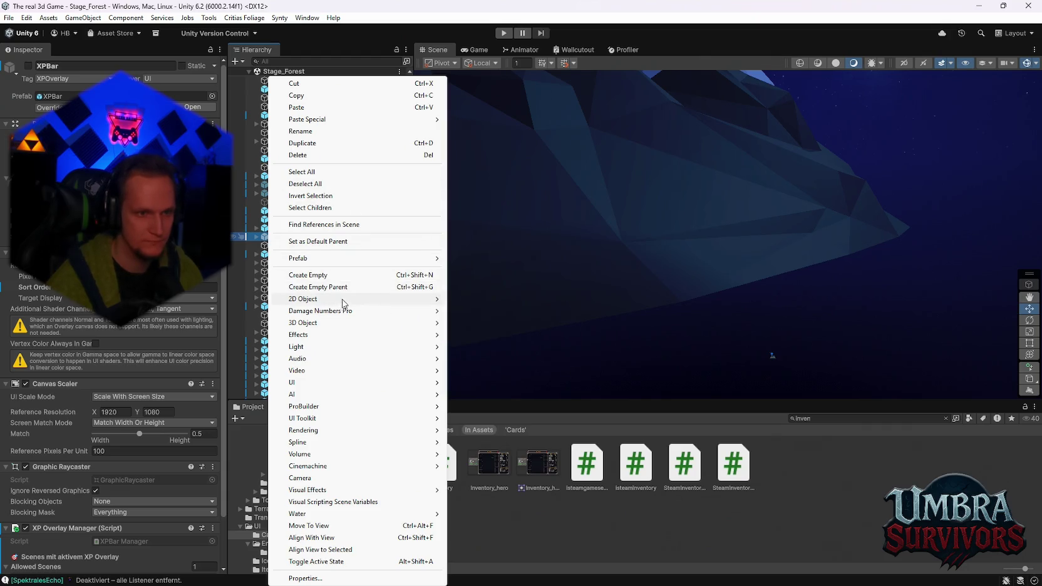
click(518, 520)
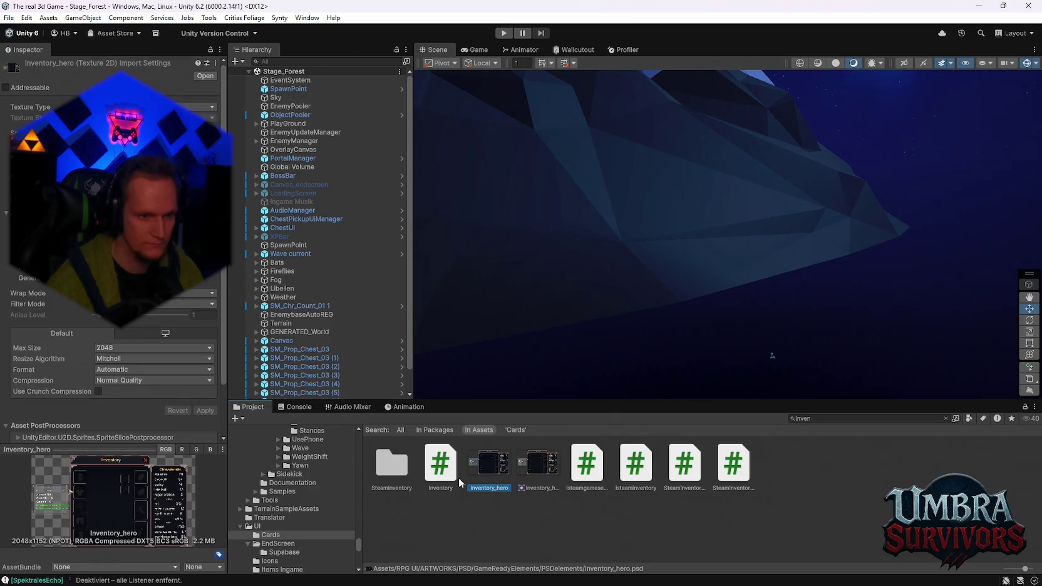
click(456, 521)
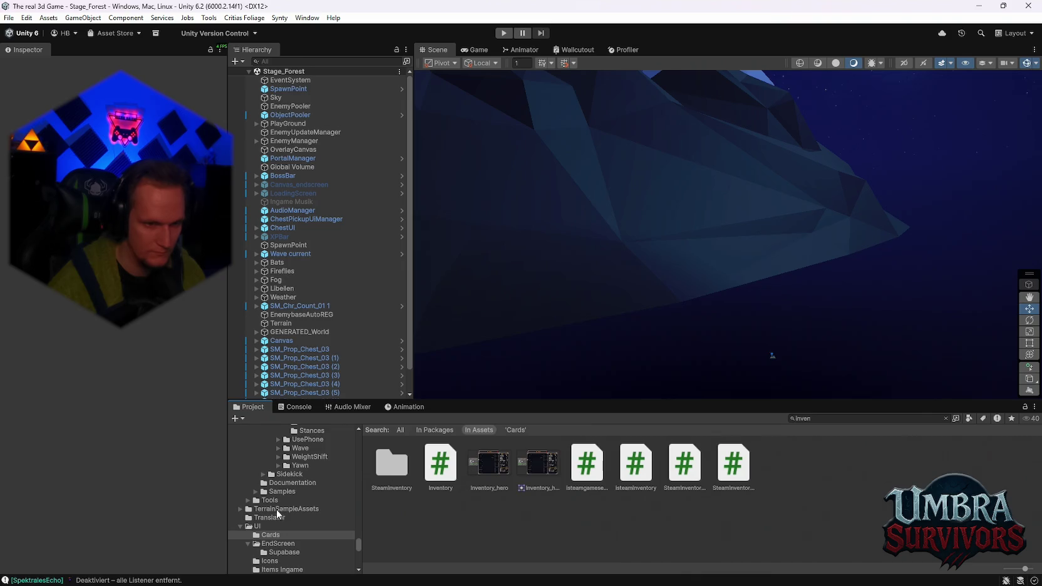
Expand RPG UI > ARTWORKS in the folder tree and show the BackgroundArt images.
drag(358, 538, 361, 441)
scroll(277, 521, down, 3)
click(239, 533)
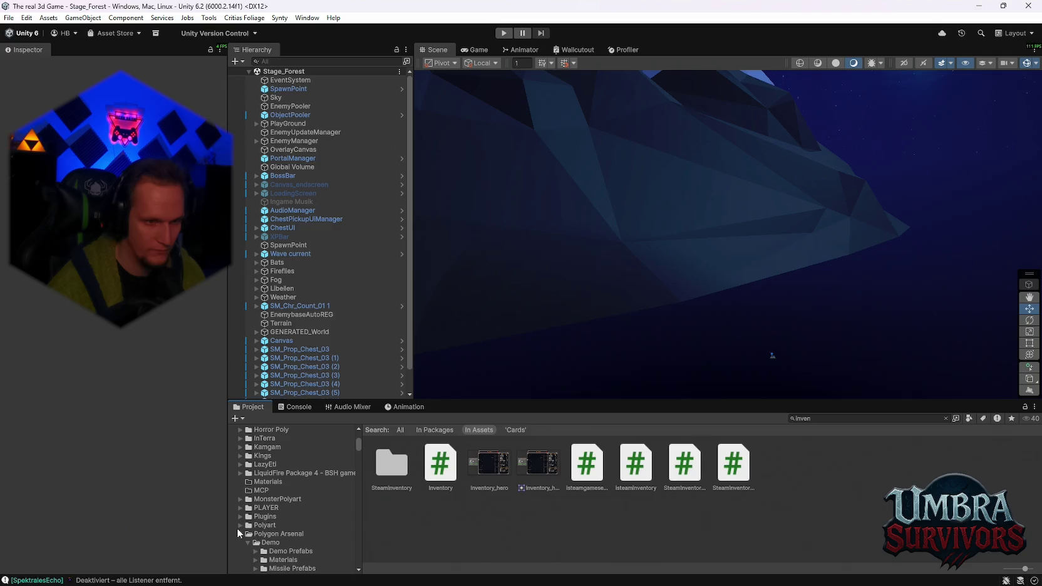
click(240, 534)
scroll(280, 529, down, 3)
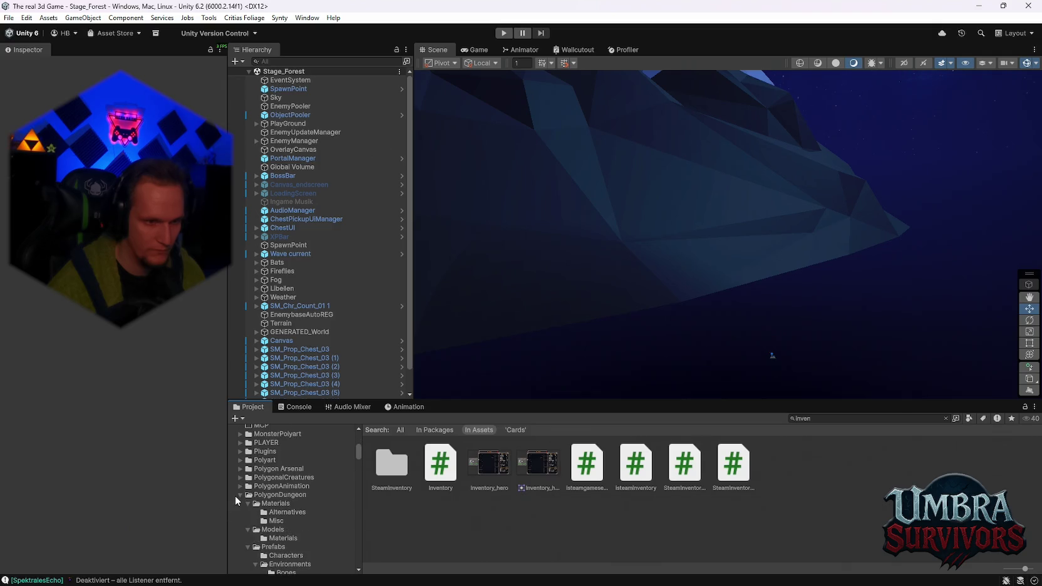
scroll(255, 541, down, 5)
click(240, 443)
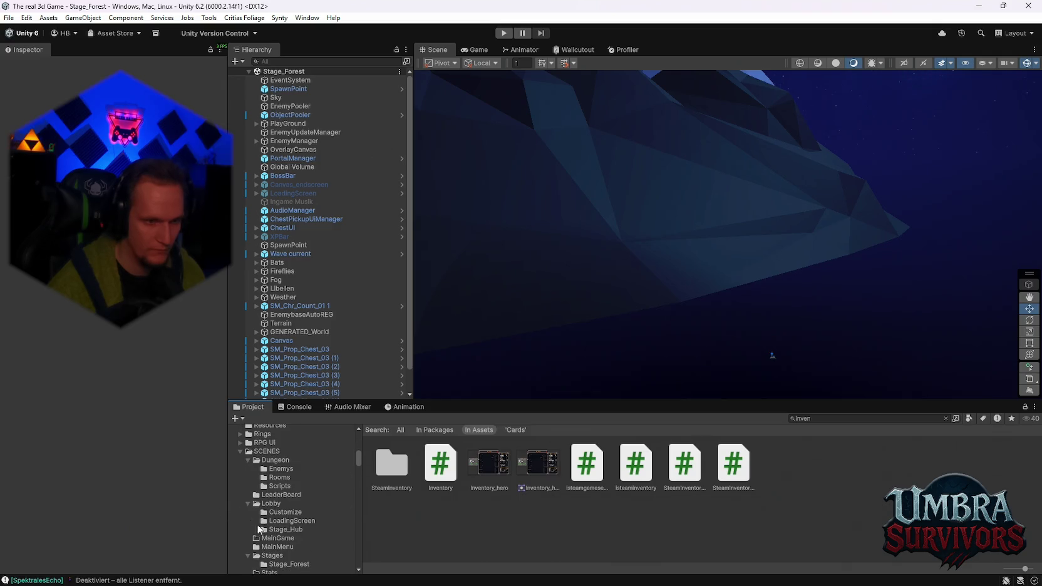
click(264, 443)
click(283, 463)
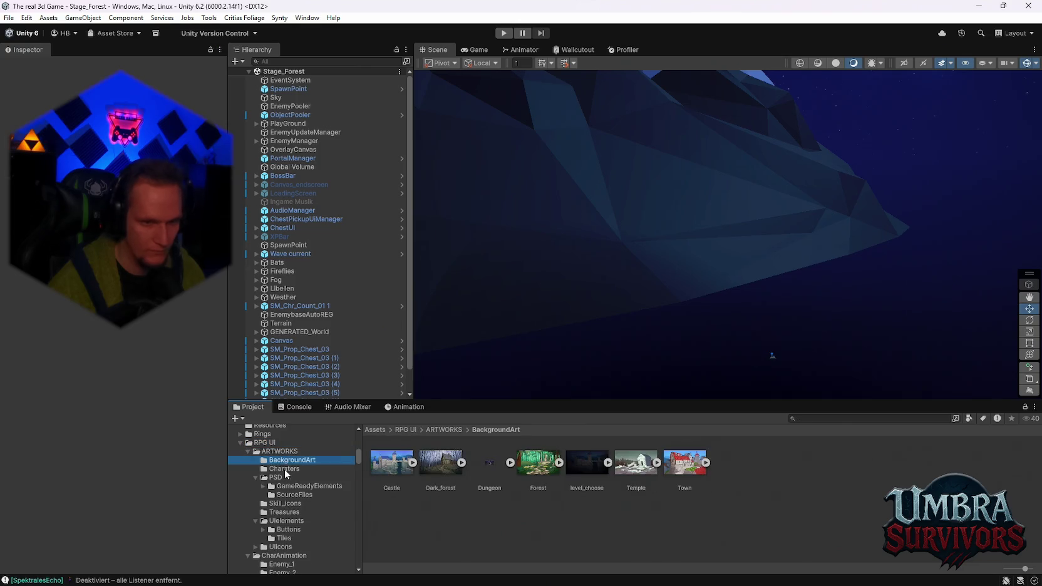
Browse the Charaters, PSD, GameReadyElements, SourceFiles and skill icon folders.
click(285, 470)
click(288, 479)
click(292, 487)
click(292, 495)
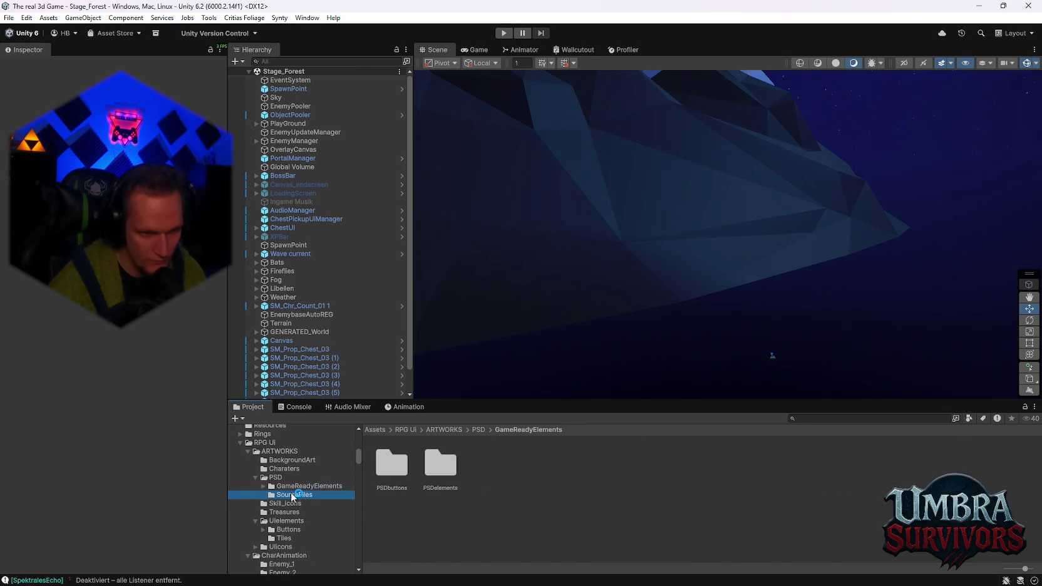
click(294, 504)
click(294, 494)
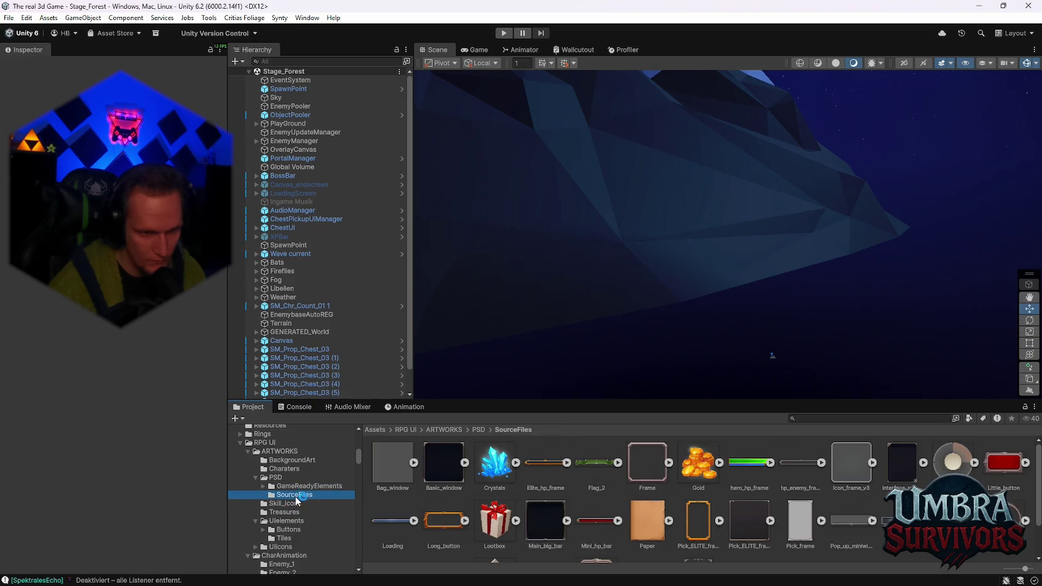
Inspect the Main_big_bar and Crystals sprites, then open the Treasures and UIelements folders.
scroll(577, 497, down, 3)
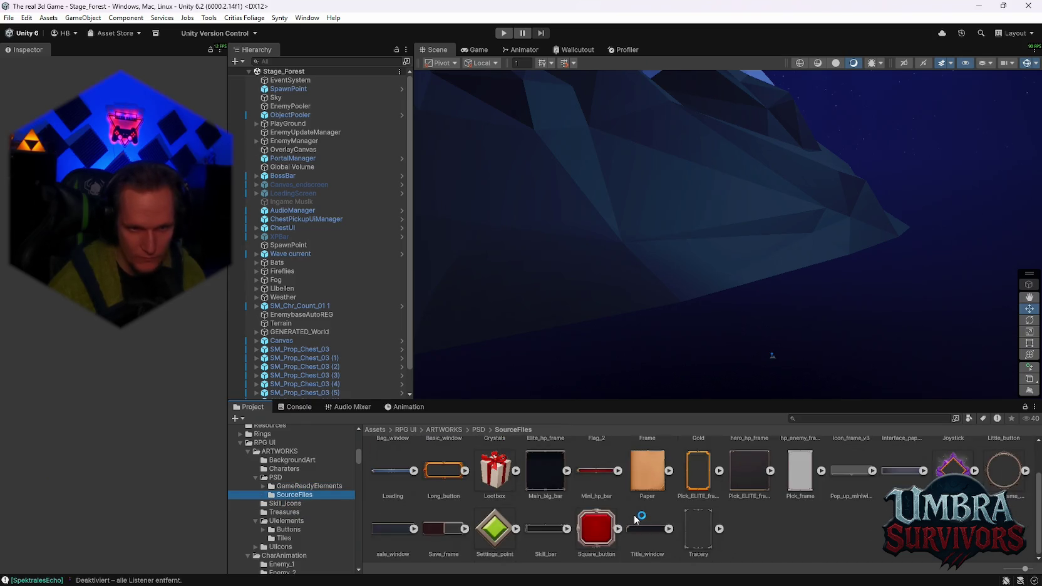
click(544, 479)
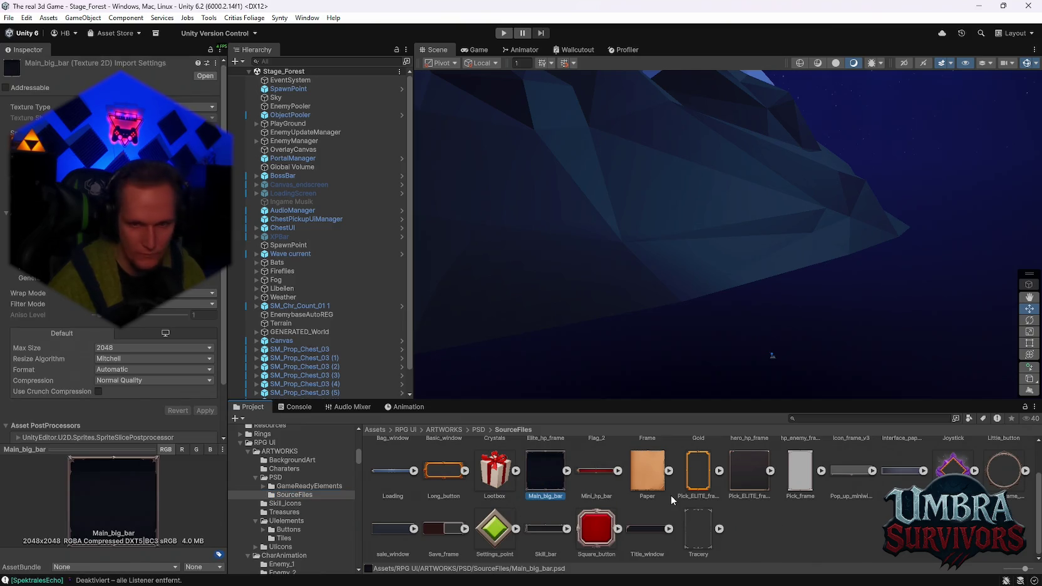
scroll(689, 498, up, 2)
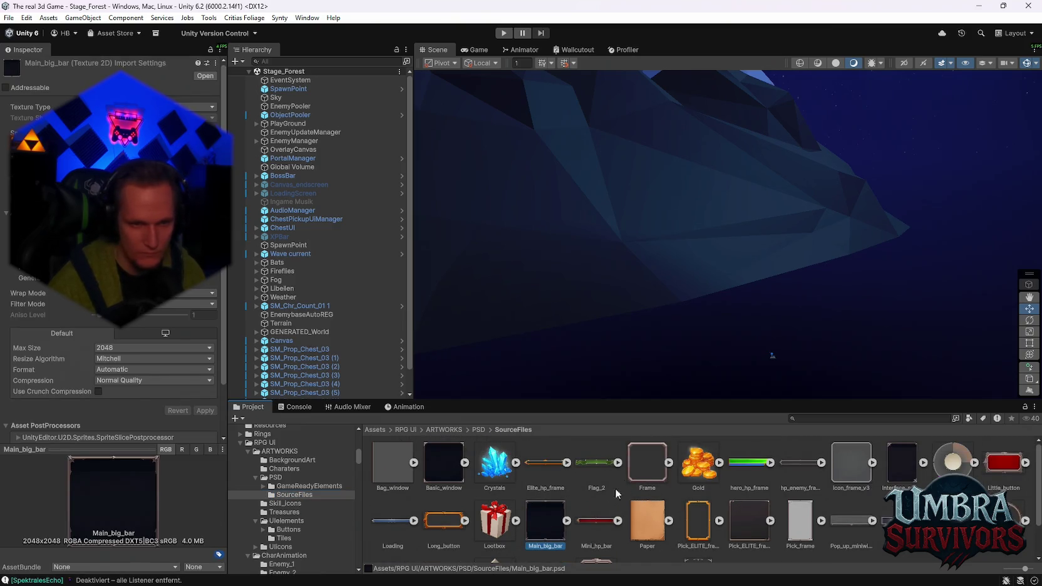
click(495, 465)
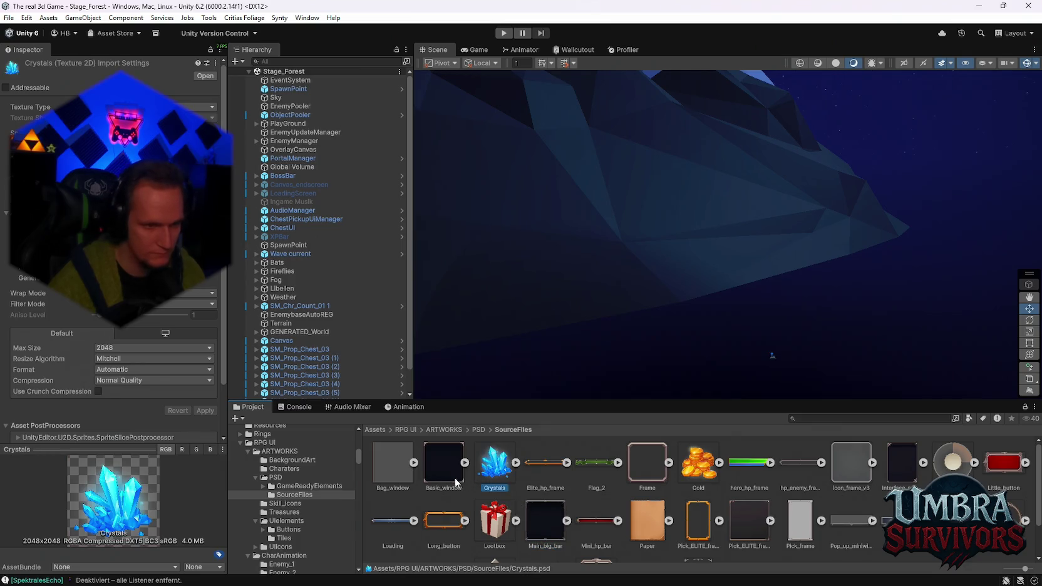
scroll(476, 476, down, 2)
scroll(517, 485, up, 2)
scroll(515, 487, down, 2)
scroll(513, 488, up, 2)
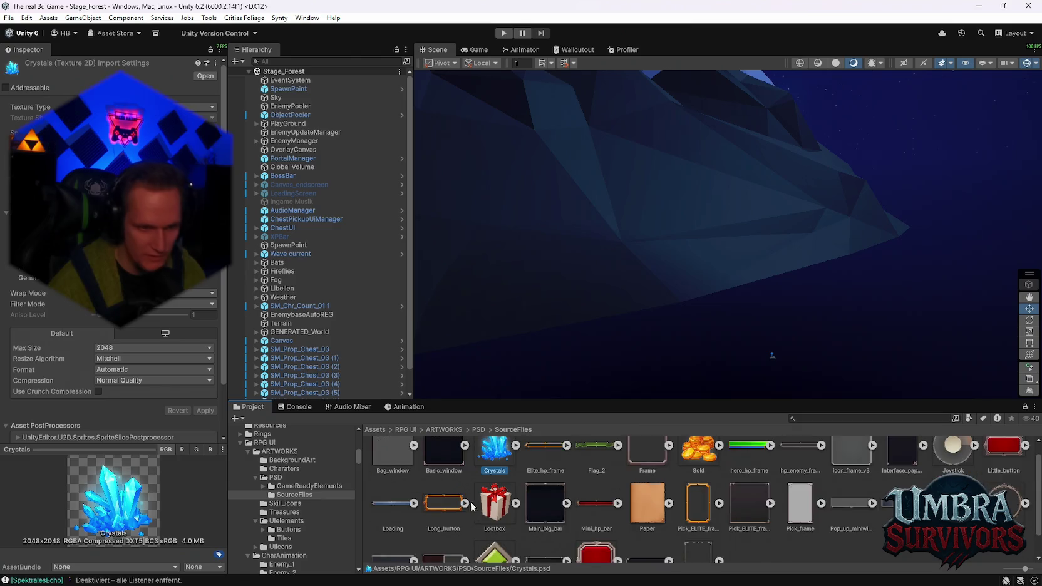
click(297, 512)
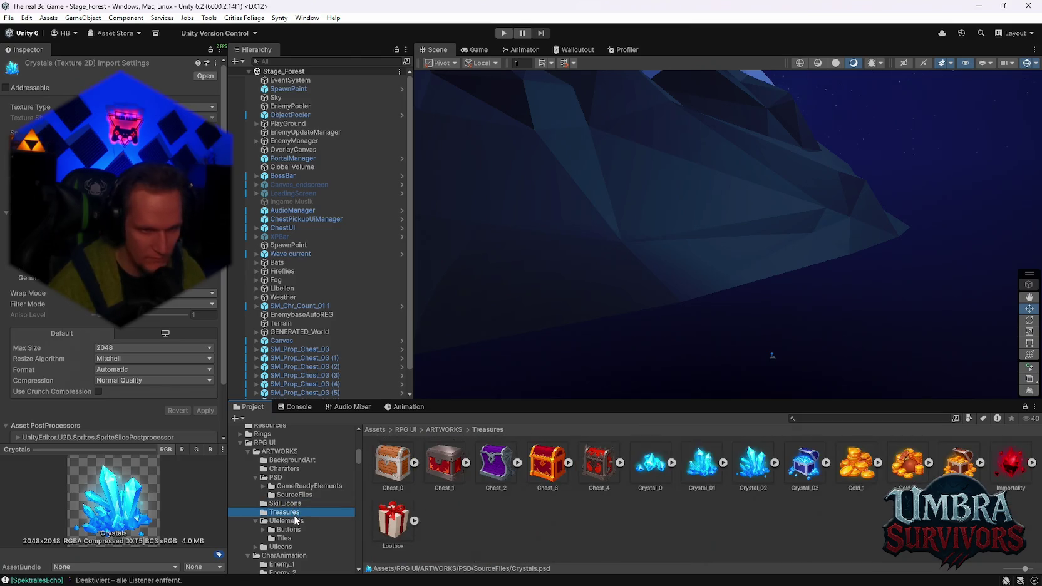
click(292, 522)
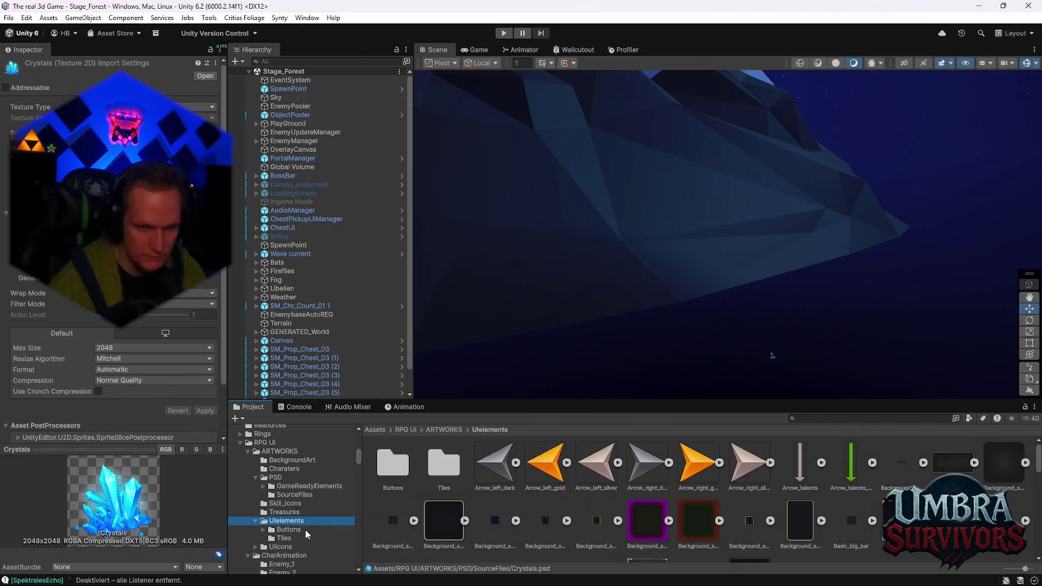
Inspect the Main_big_bar v2, transparent, iron and horizontal sprites in UIelements.
scroll(564, 531, down, 2)
scroll(585, 532, down, 5)
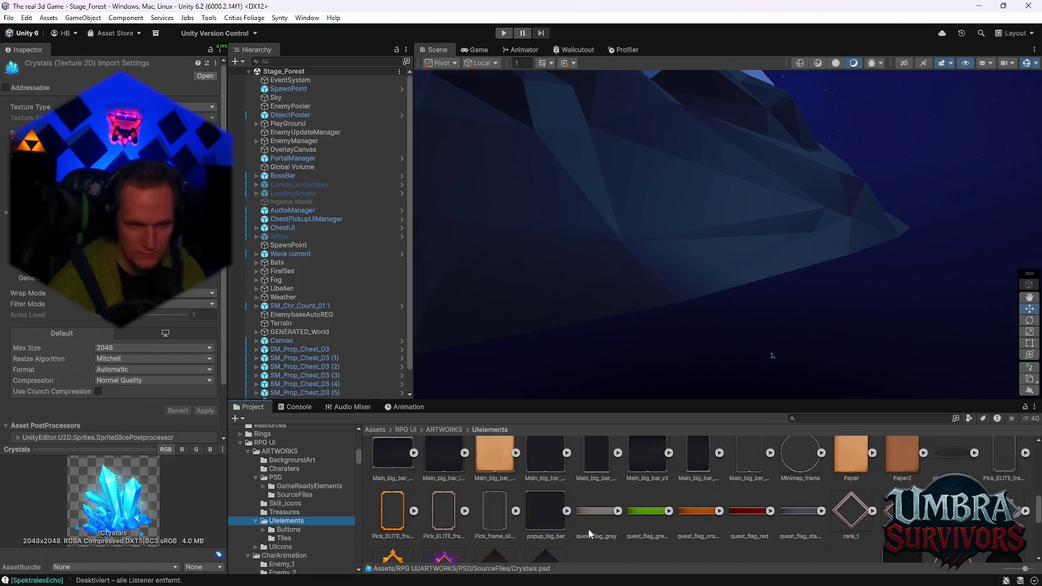
scroll(589, 527, down, 5)
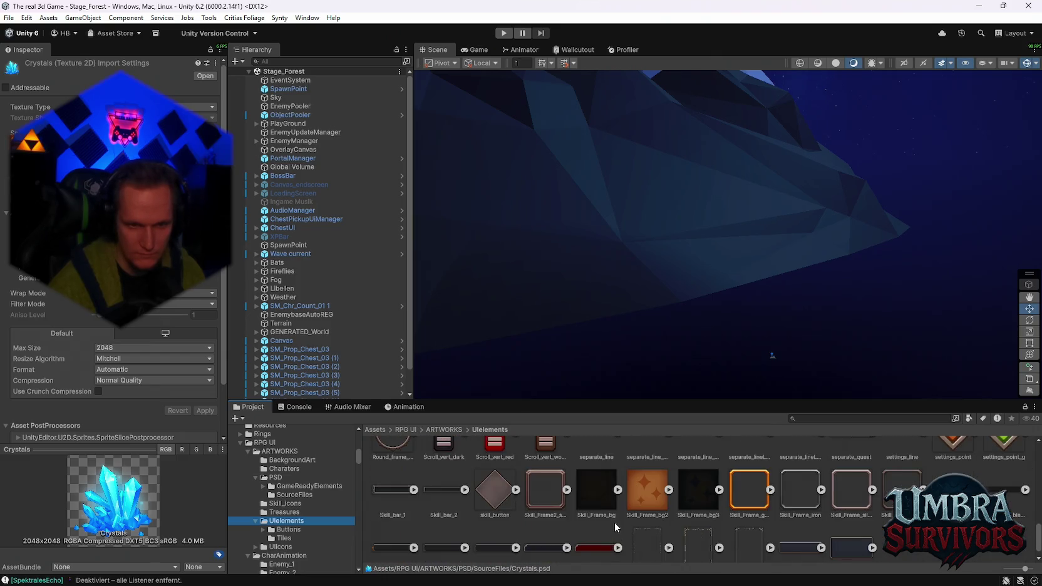
scroll(615, 528, up, 5)
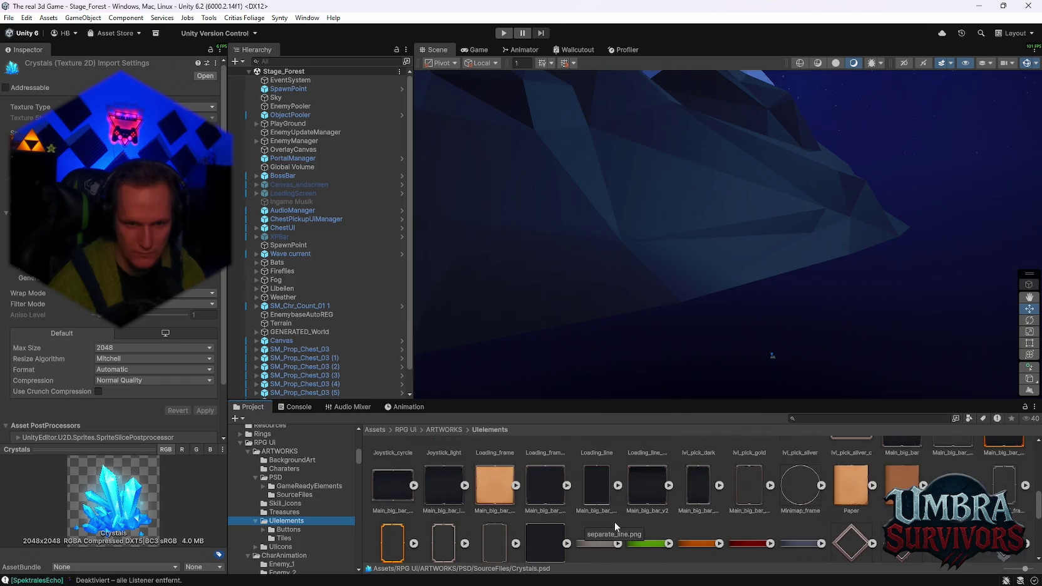
click(644, 496)
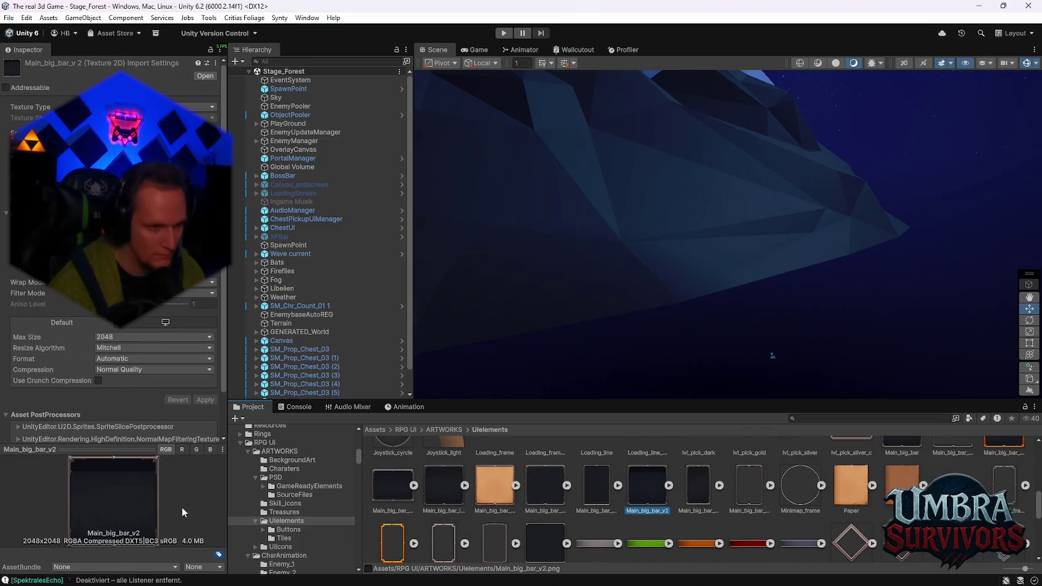
click(545, 487)
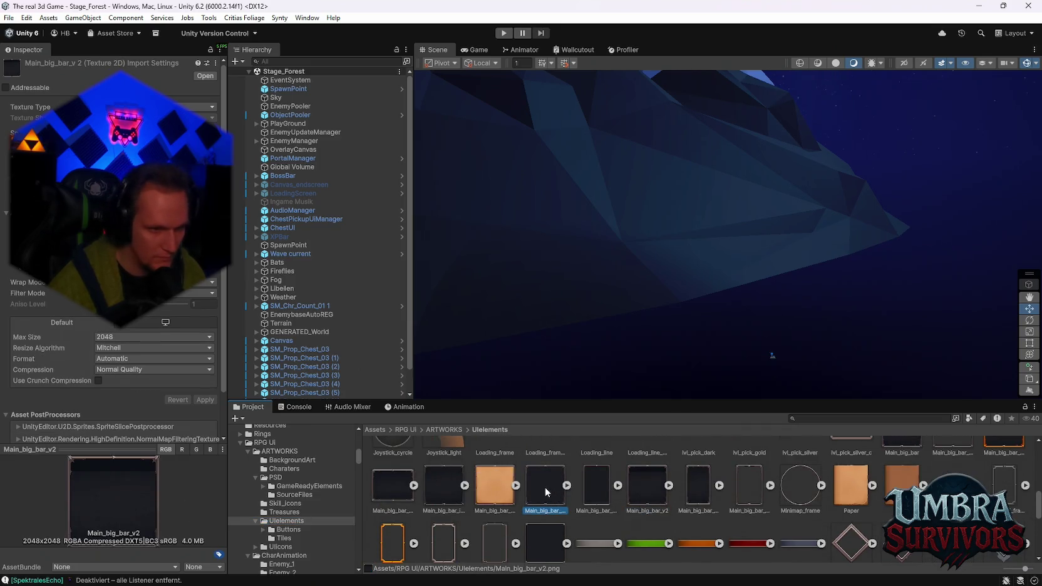
click(442, 488)
click(397, 489)
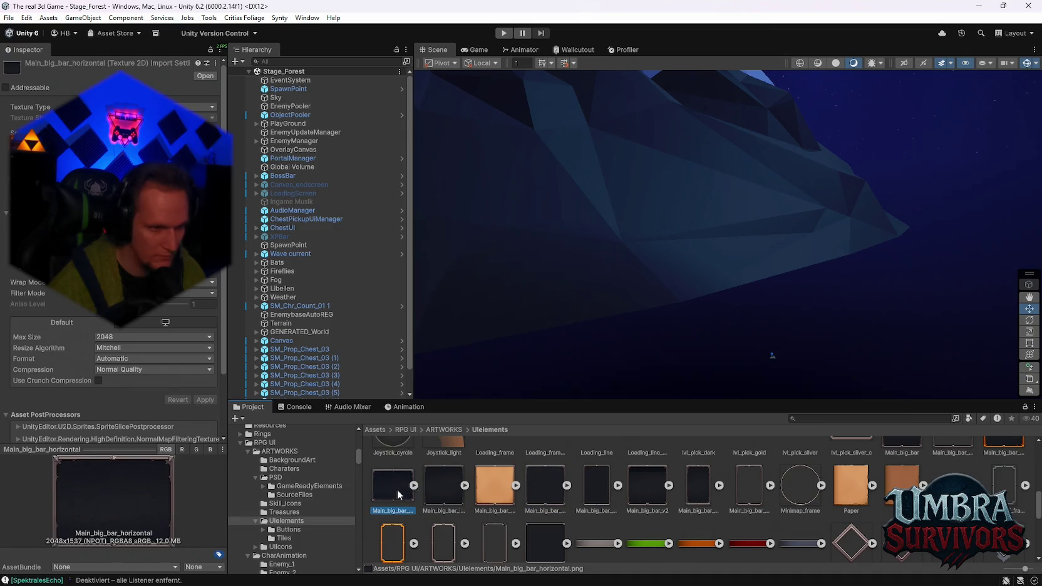
Compare the Background_sq_v2, Background_sq_v3, black_element and Big_frame_square sprites.
scroll(671, 493, up, 2)
scroll(671, 493, up, 5)
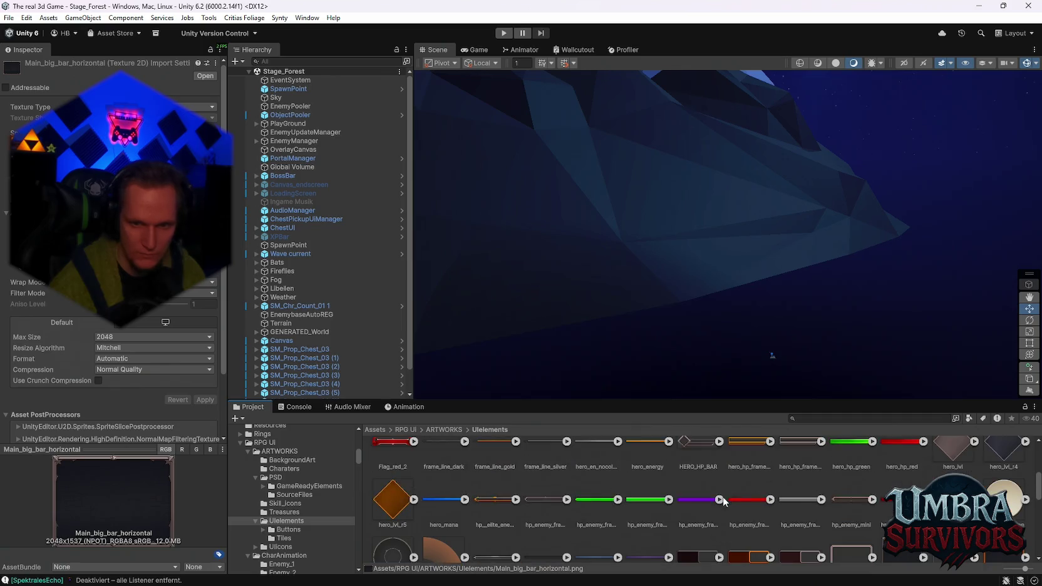
scroll(752, 500, up, 1)
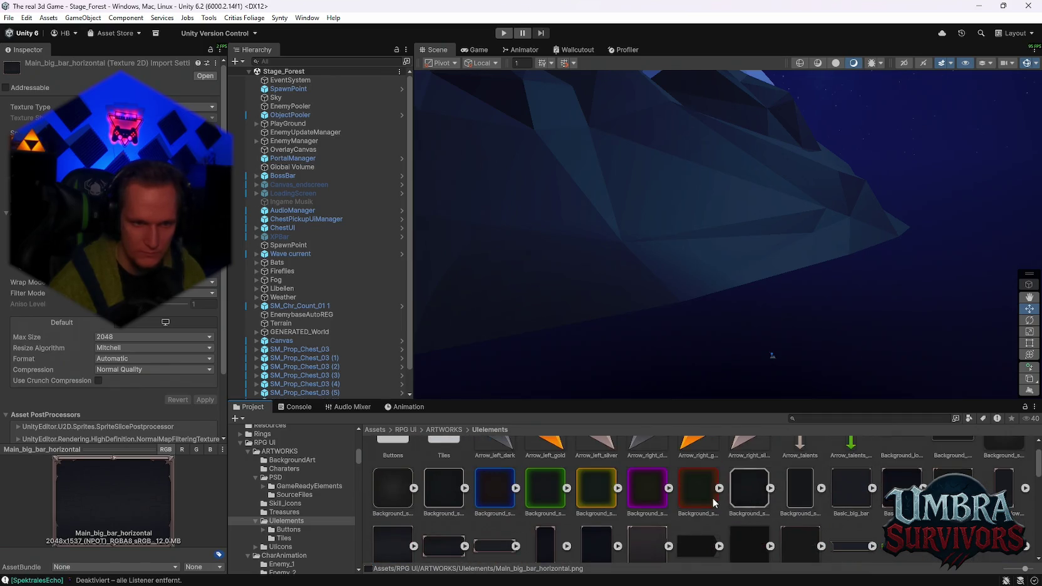
click(387, 484)
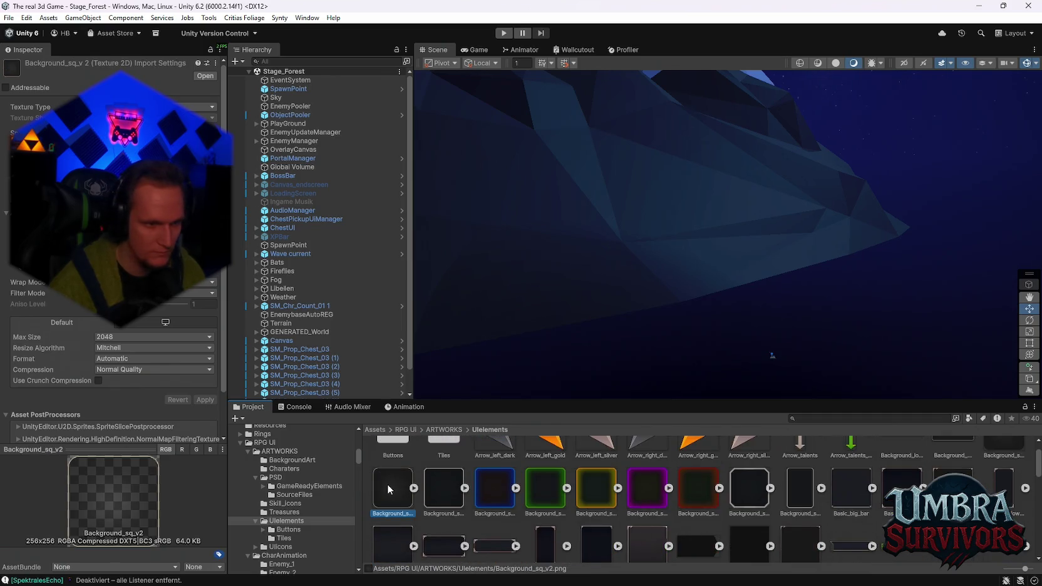
click(449, 489)
scroll(696, 503, up, 1)
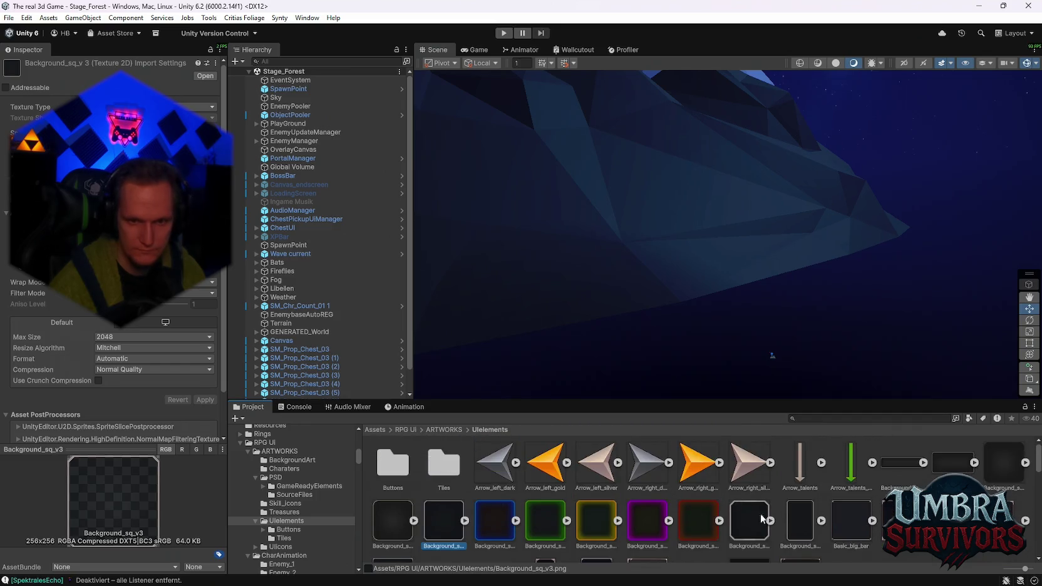
scroll(457, 490, down, 1)
scroll(455, 491, down, 2)
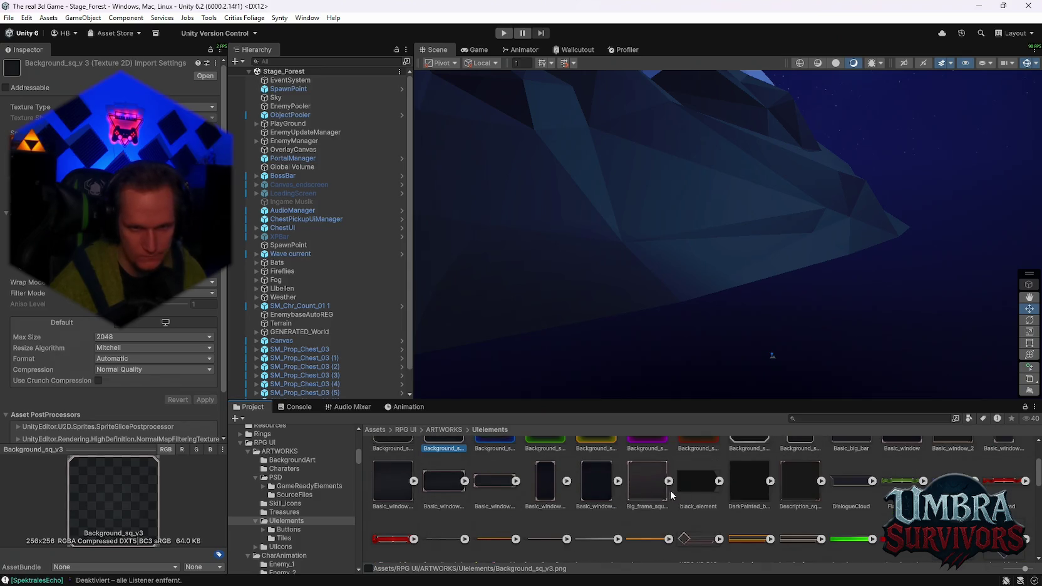
click(694, 483)
click(646, 494)
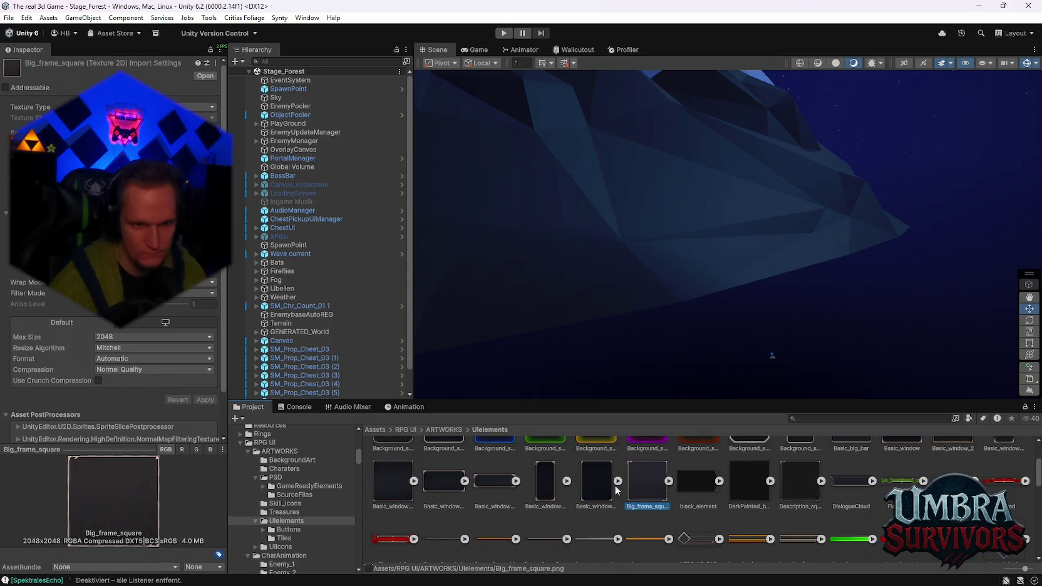
Revisit Background_sq_v2 and v3, check the red variant, and settle on Background_sq_v4.
scroll(501, 492, up, 2)
click(394, 489)
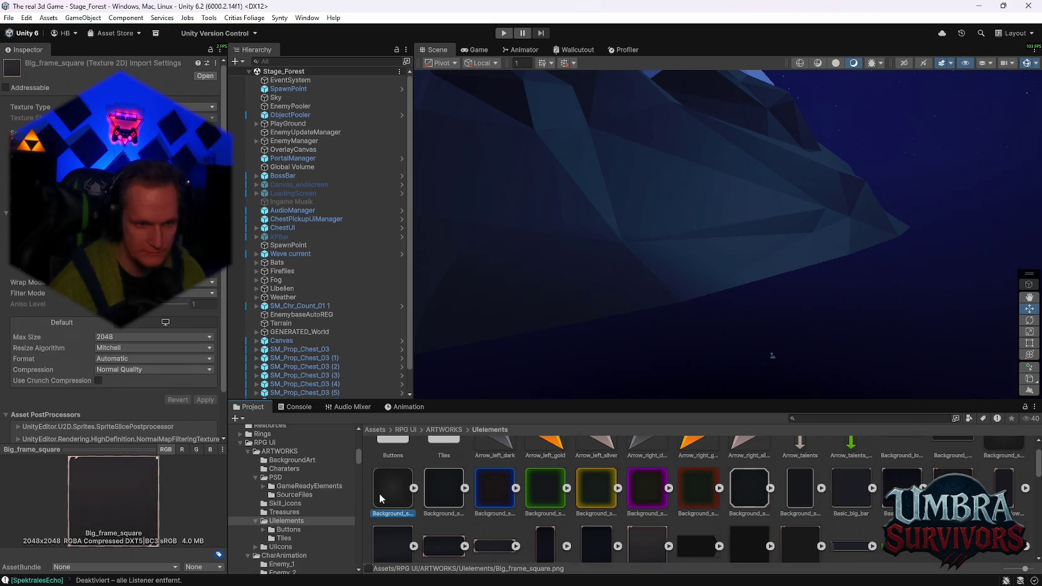
click(445, 494)
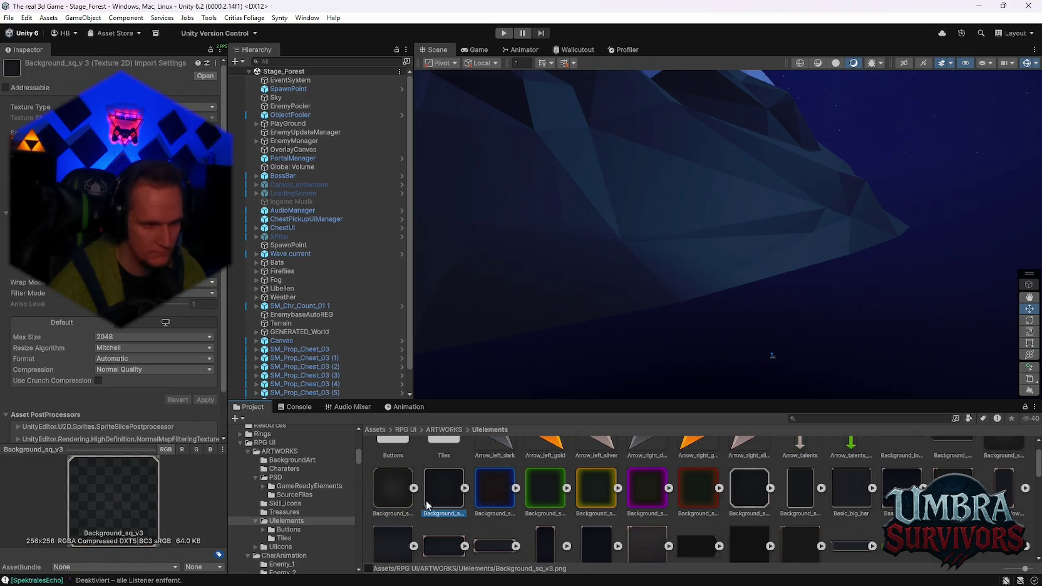
scroll(619, 512, up, 1)
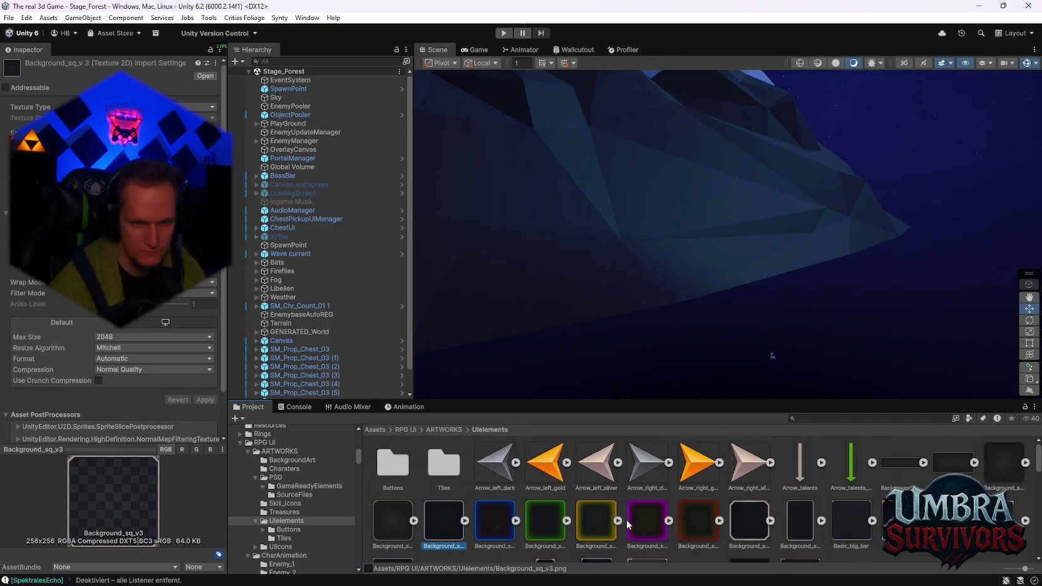
click(697, 526)
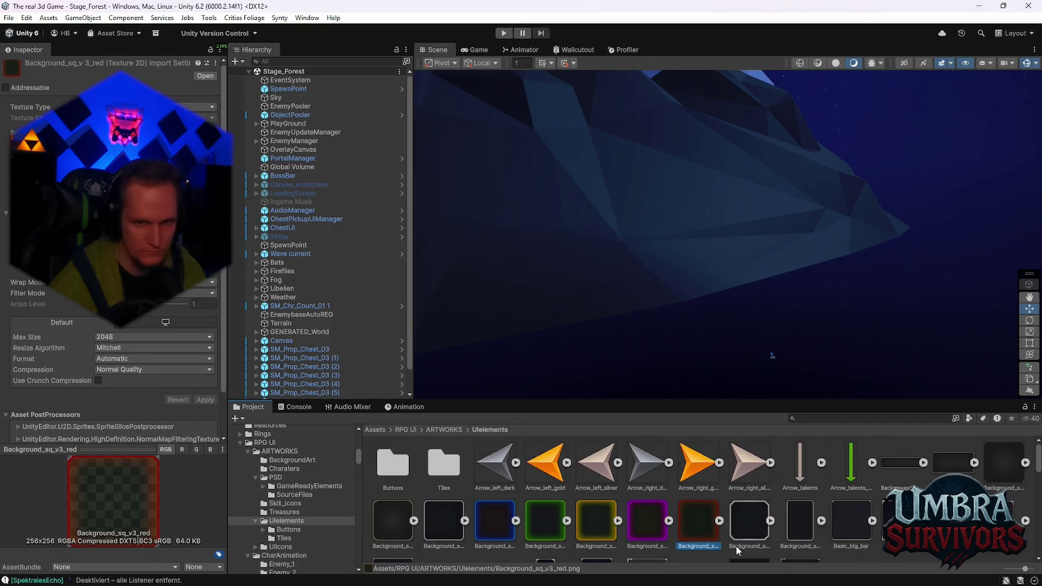
click(747, 527)
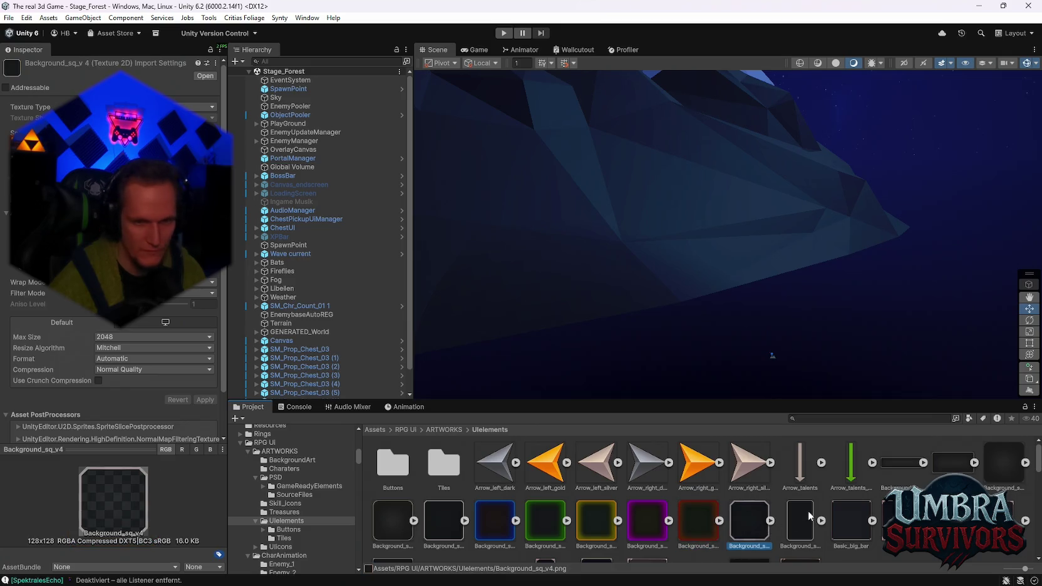
click(808, 521)
click(753, 529)
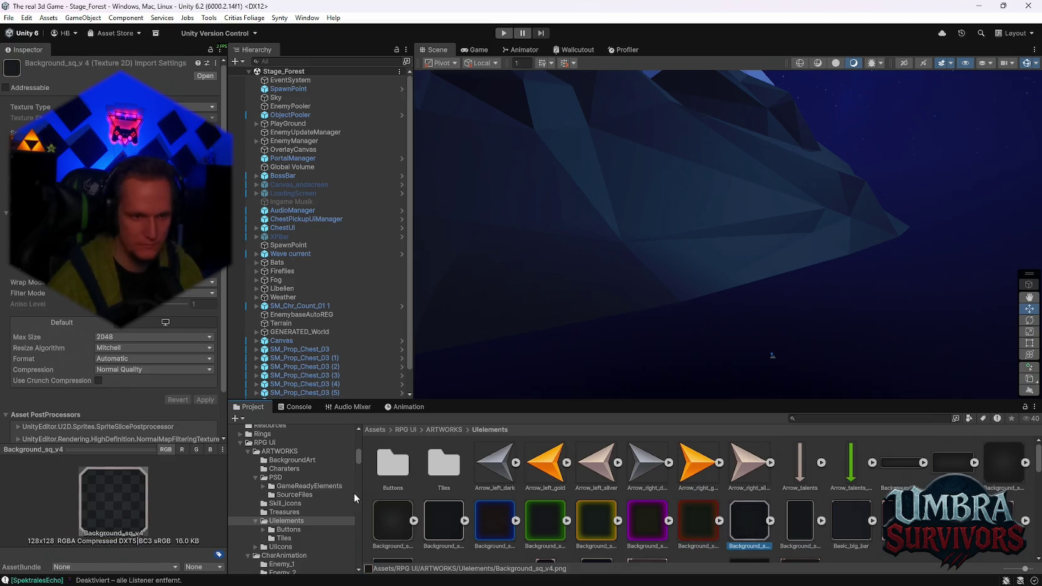
scroll(307, 524, down, 10)
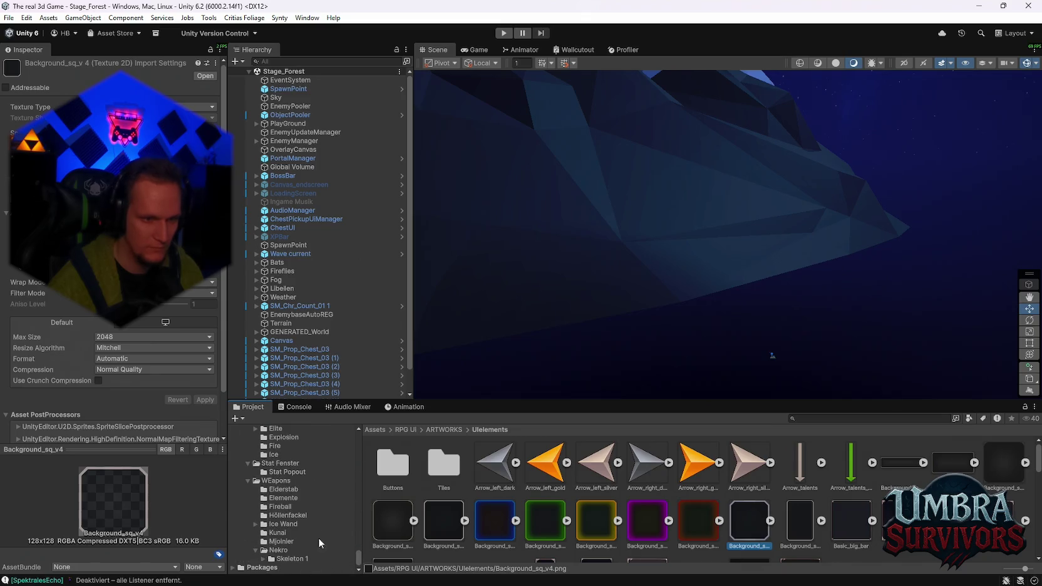
scroll(308, 523, up, 2)
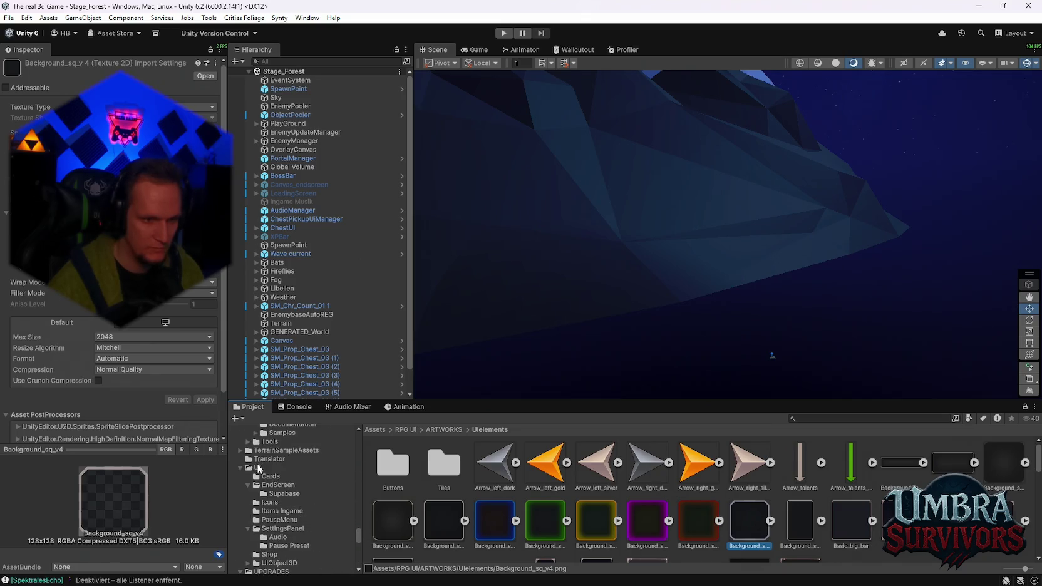
Create a new folder inside UI named 'Item Slots' and open it.
right_click(259, 467)
mouse_move(324, 139)
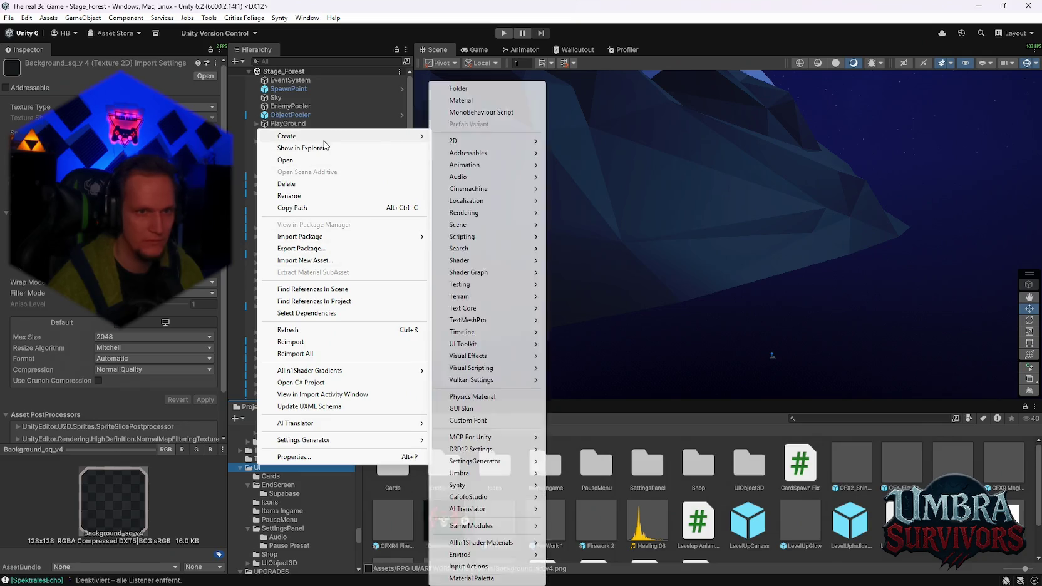
click(459, 89)
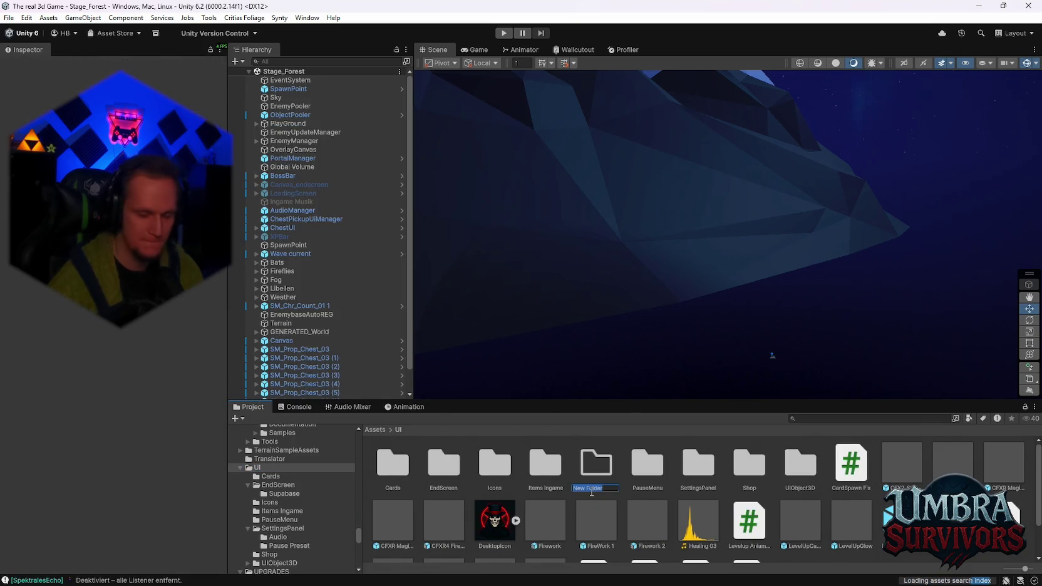
text(Weapo)
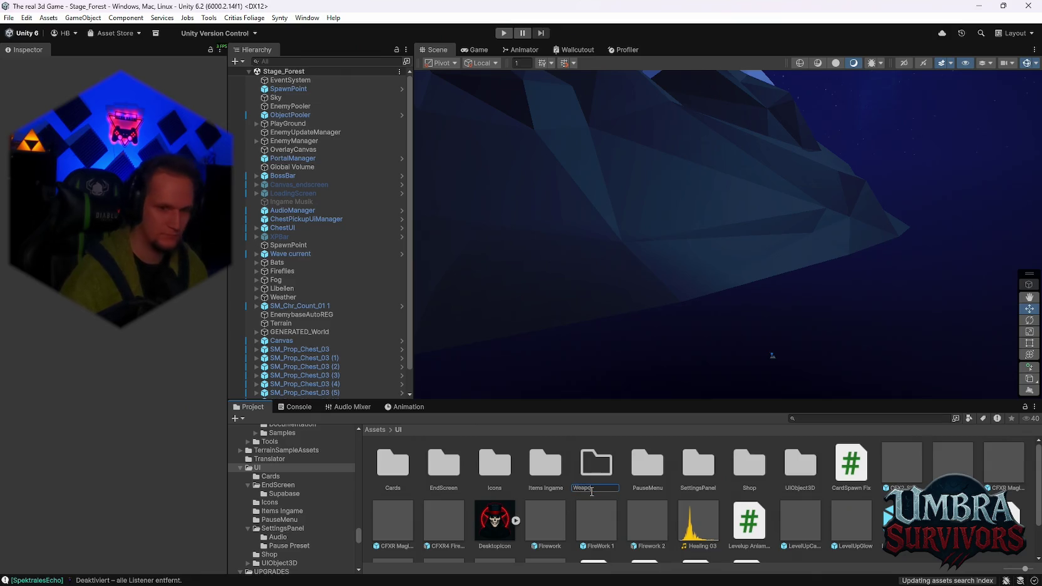
key(BackSpace)
key(BackSpace)
key(BackSpace)
text(Item Slots)
key(Return)
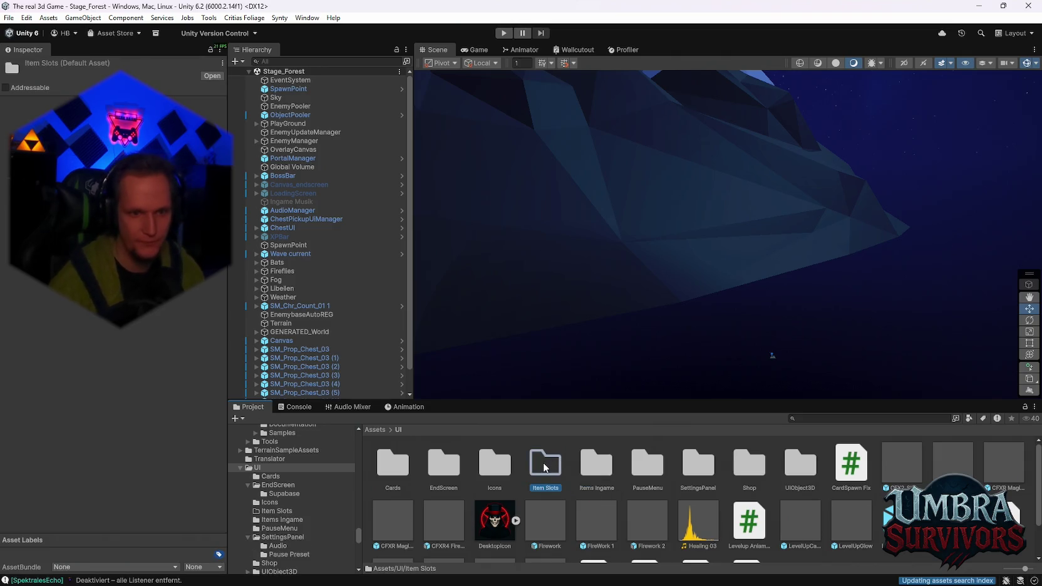
double_click(545, 467)
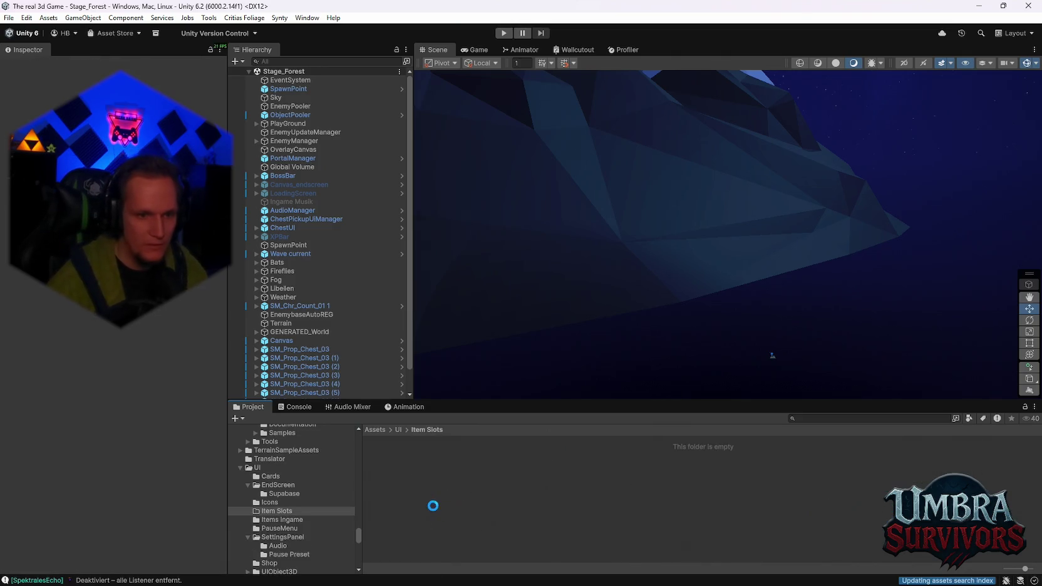
Scroll up the folder tree and show the SourceFiles sprites again.
scroll(299, 515, up, 10)
scroll(312, 521, up, 15)
scroll(316, 511, up, 10)
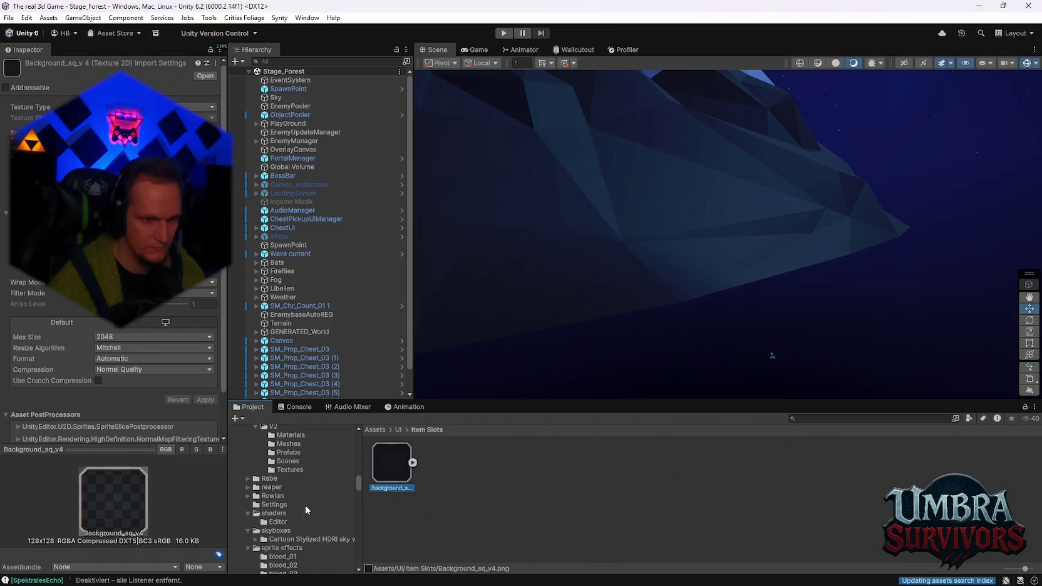
scroll(306, 506, up, 10)
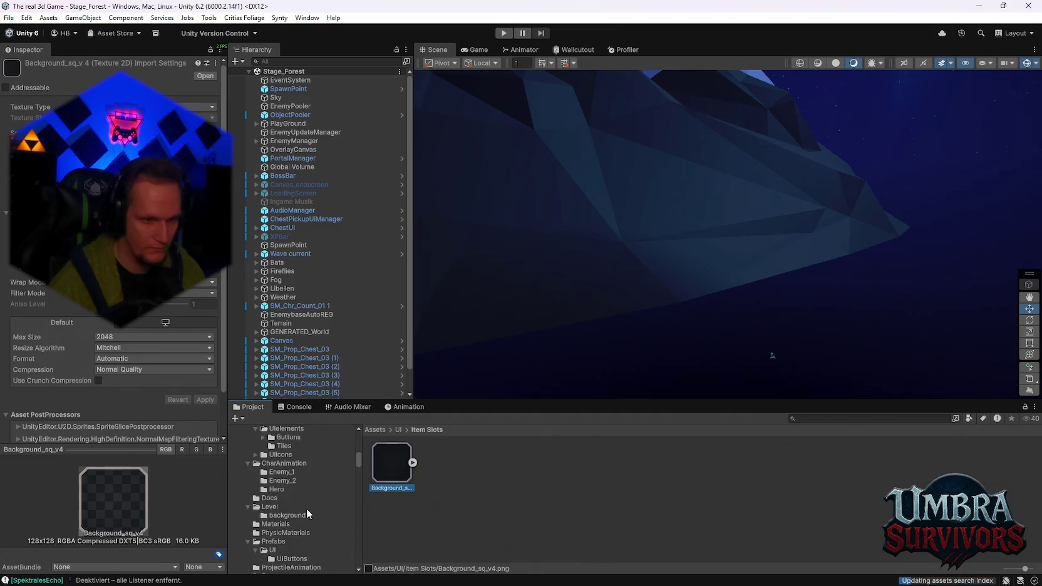
click(291, 499)
Browse the SourceFiles, Skill_Icons and Treasures sprite folders.
click(295, 507)
click(301, 533)
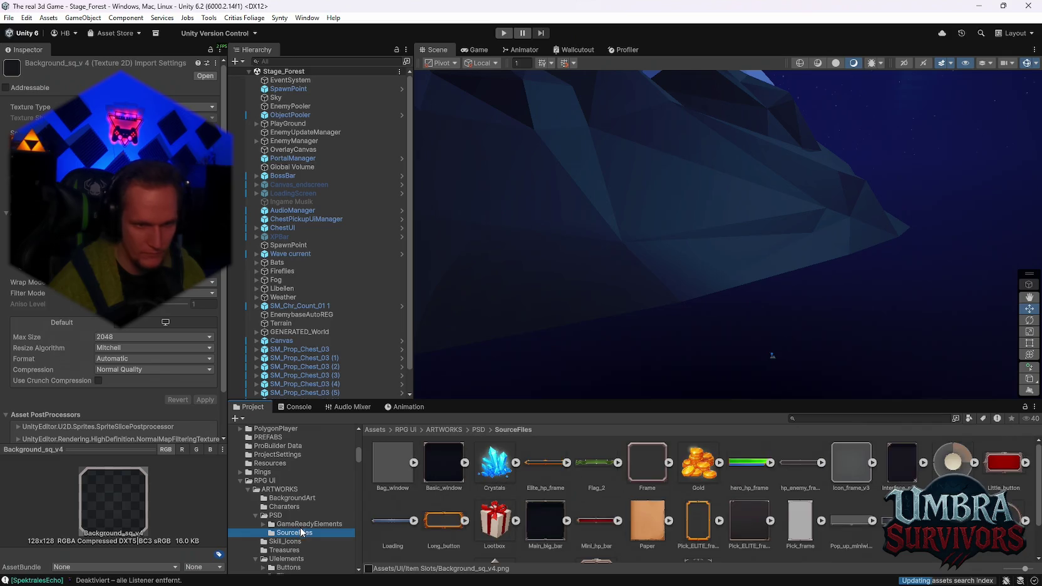
scroll(595, 548, down, 1)
scroll(651, 537, up, 1)
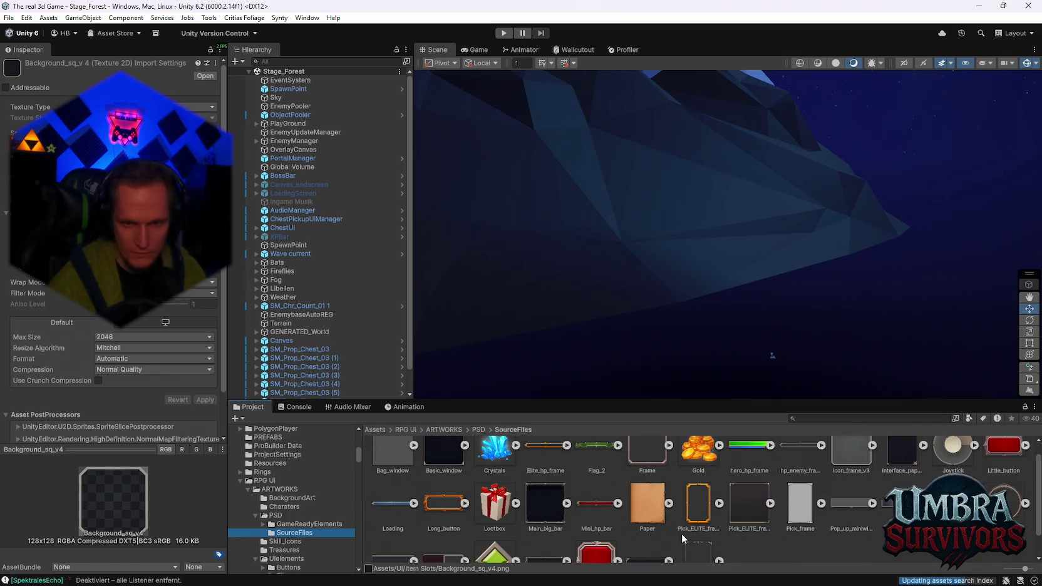
scroll(615, 512, down, 1)
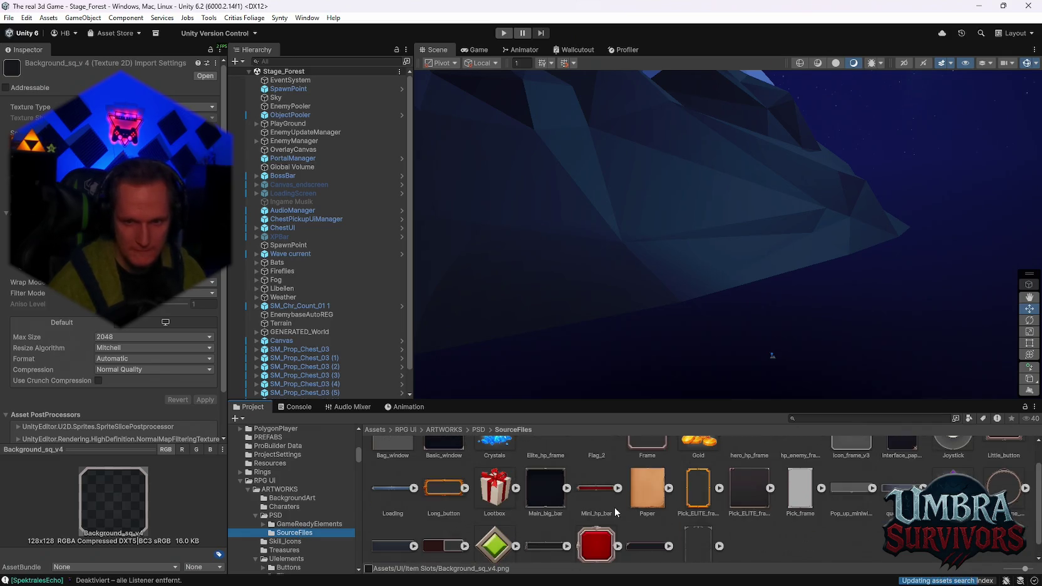
click(283, 540)
click(294, 533)
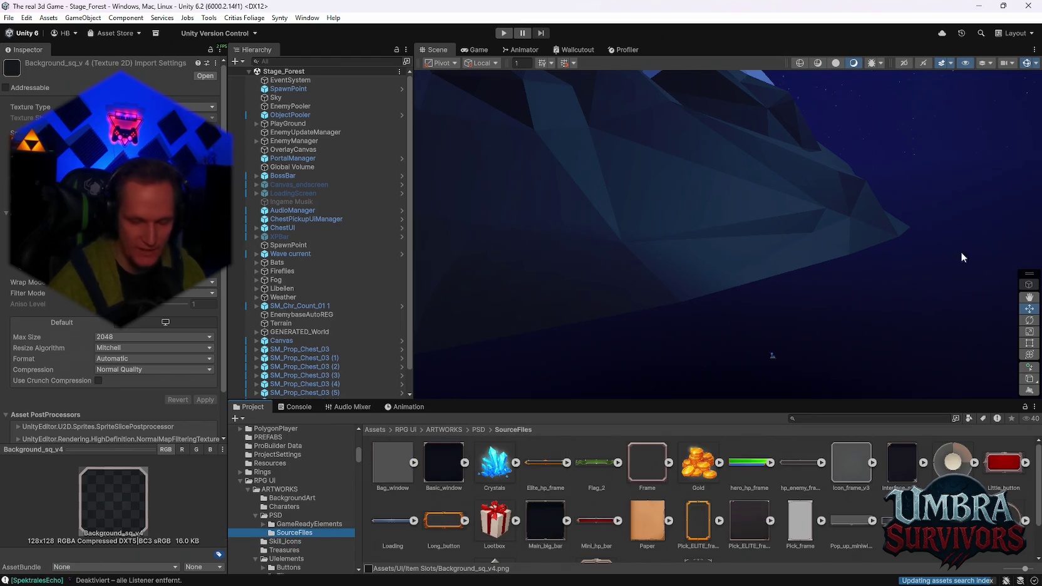
click(290, 541)
click(286, 550)
scroll(270, 548, down, 2)
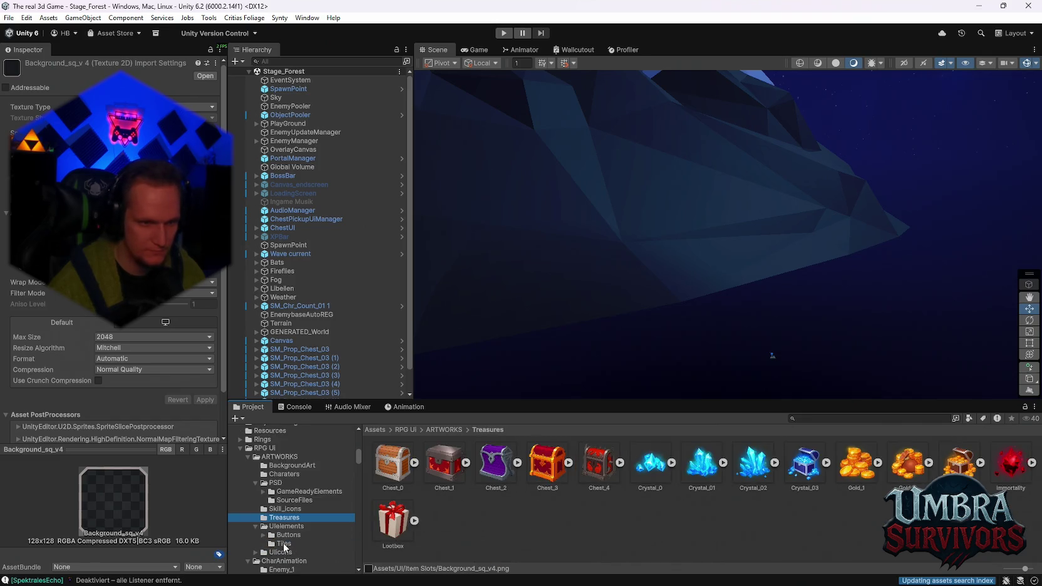
Open Buttons > Little to inspect Button_Black_l, then move to the Medium button sprites.
click(286, 536)
click(285, 544)
click(288, 536)
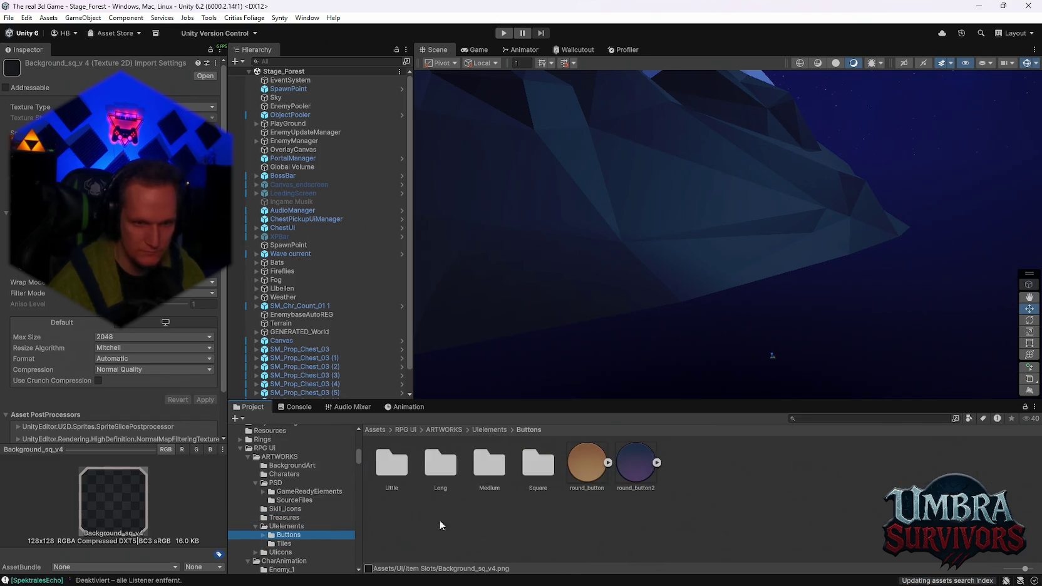
double_click(394, 465)
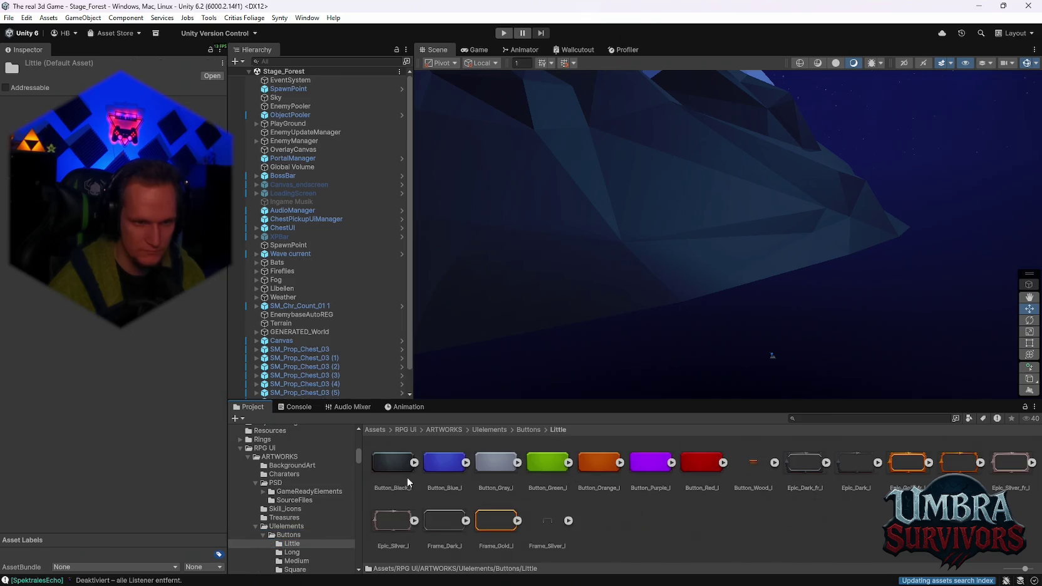
click(409, 476)
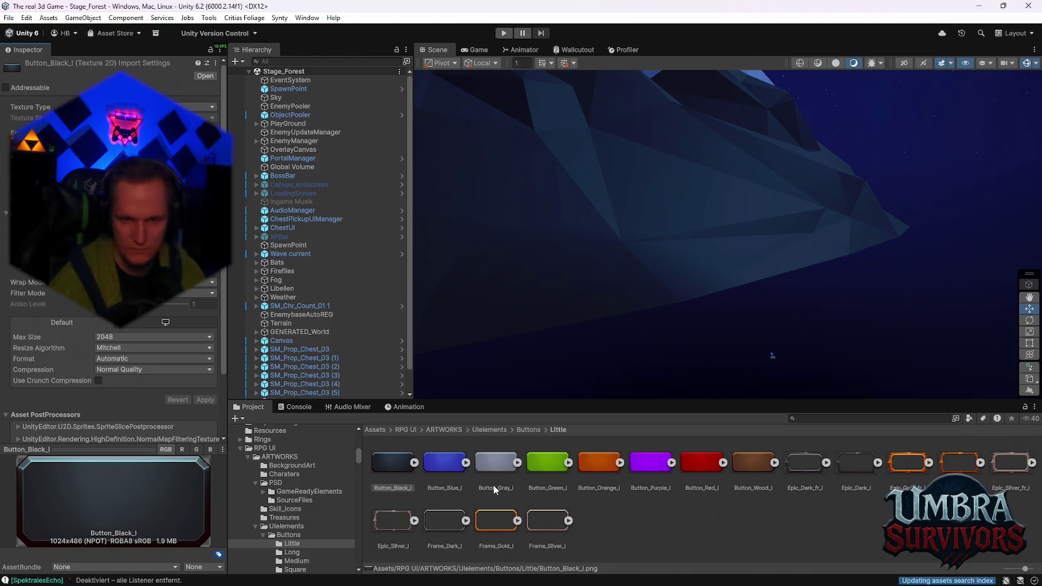
click(298, 560)
scroll(299, 547, down, 3)
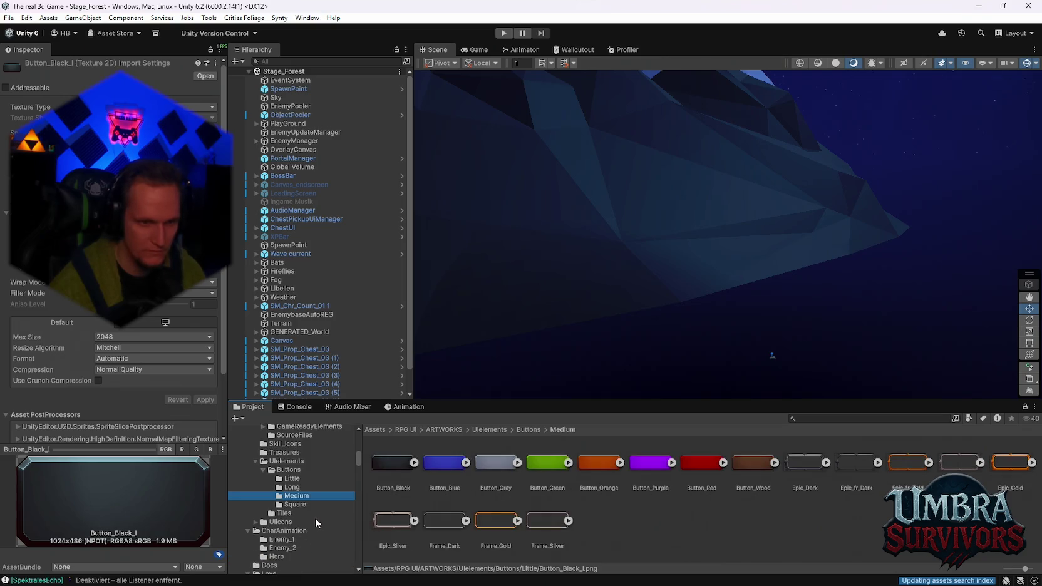
click(277, 505)
click(295, 496)
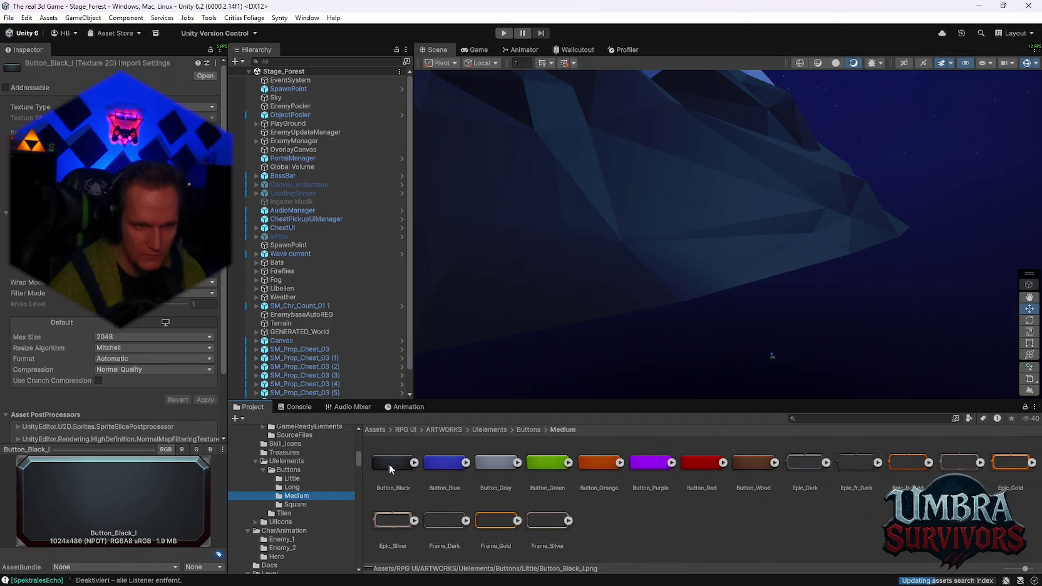
Preview Button_Blue, Gray, Green, Orange, Purple, Red, Wood, Epic_Dark and Black, then show Tiles.
click(443, 461)
click(505, 460)
click(557, 463)
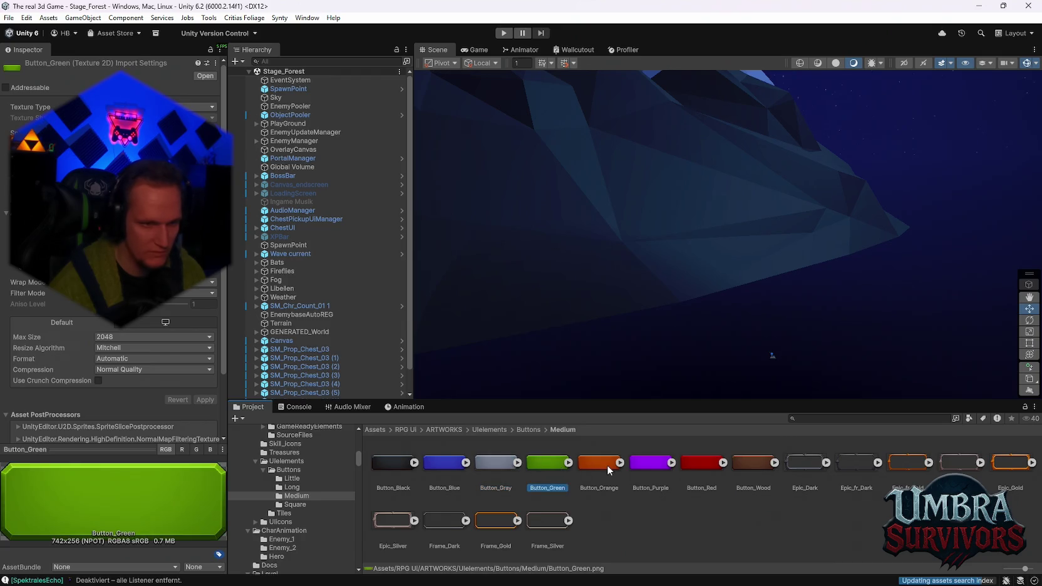
click(606, 464)
click(658, 467)
click(705, 467)
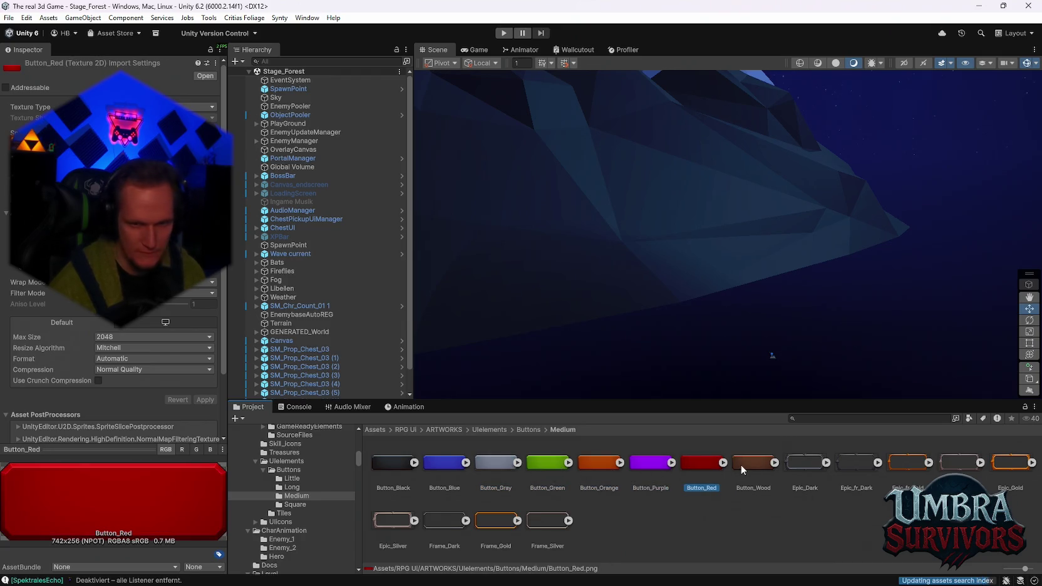
click(742, 464)
click(808, 464)
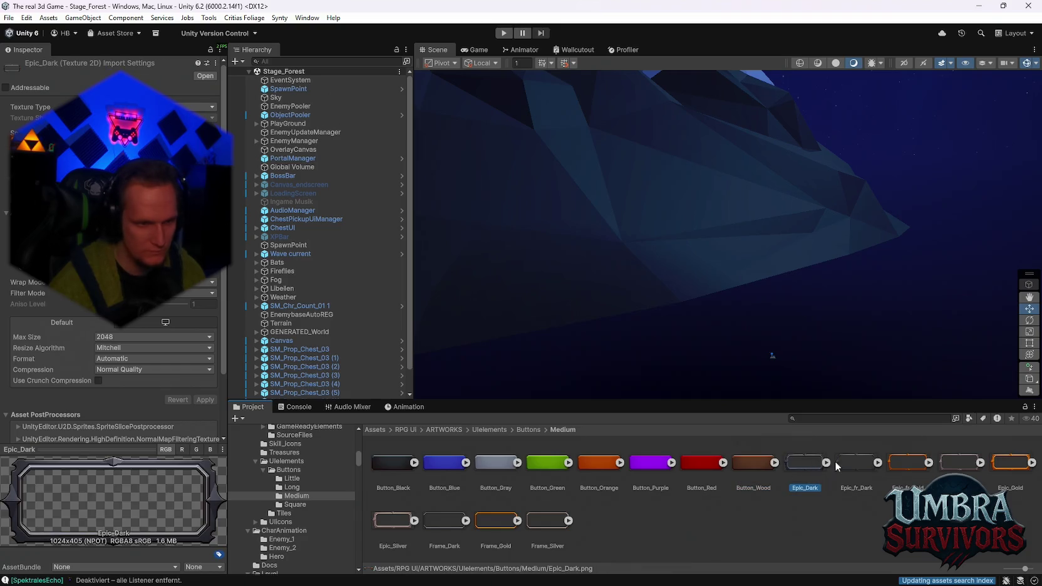
click(391, 465)
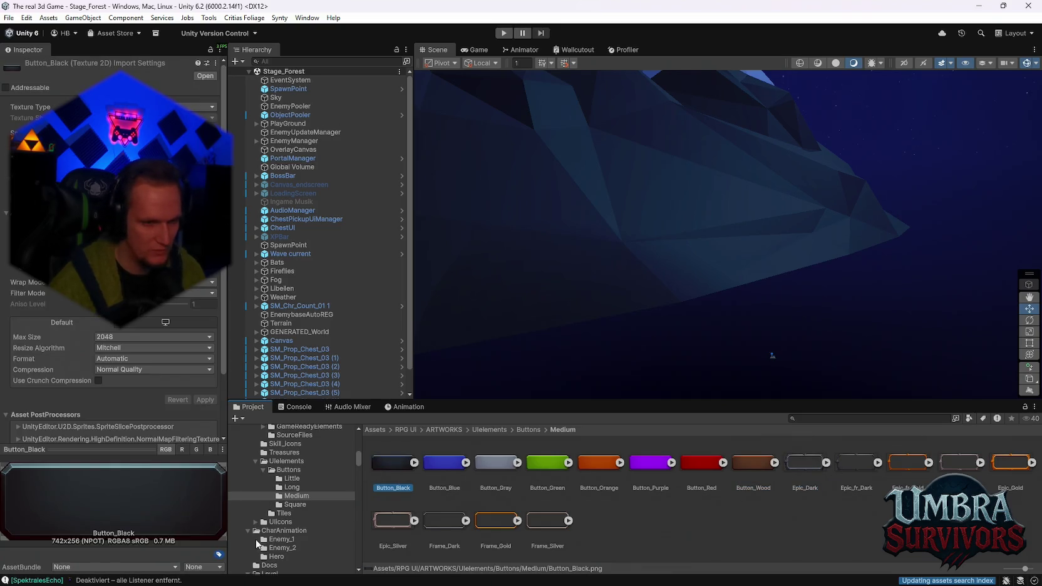
click(295, 504)
click(285, 513)
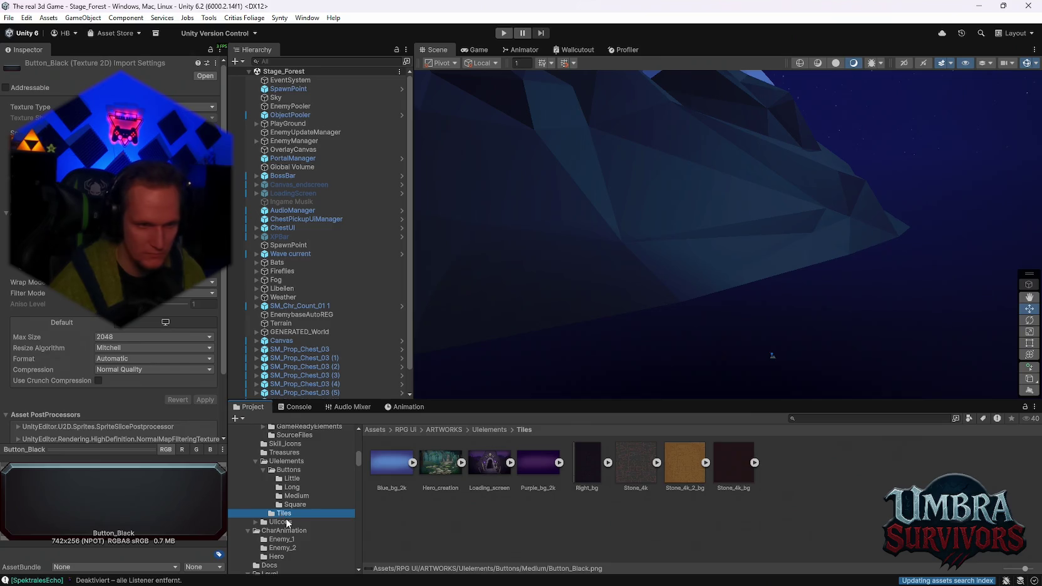
Expand UIIcons, scroll through the Colored icon sprites, then show the Flat folder's Blue-to-Yellow colour subfolders.
click(285, 521)
click(256, 522)
click(285, 530)
scroll(511, 498, down, 10)
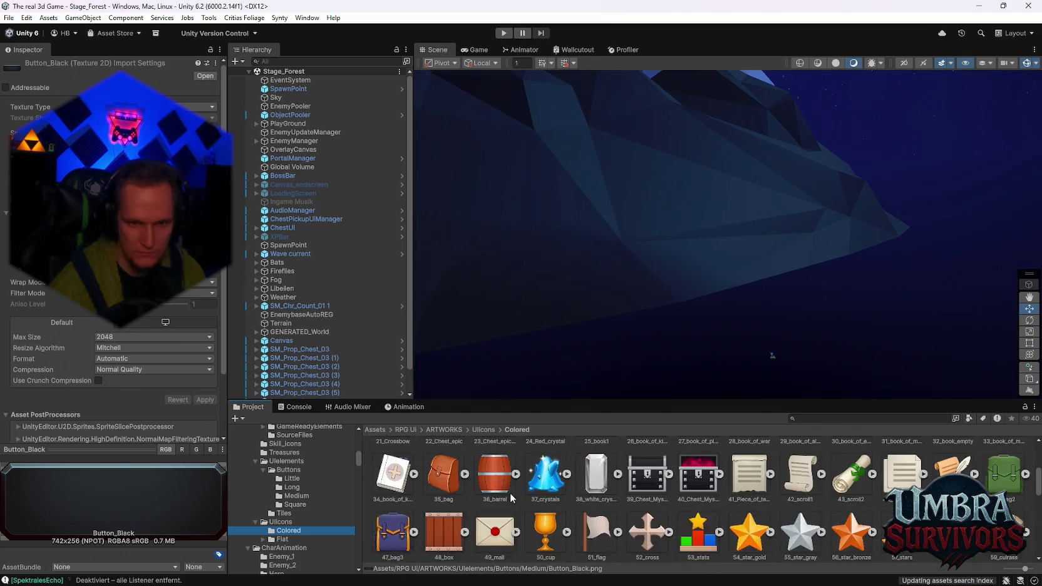
scroll(559, 504, down, 5)
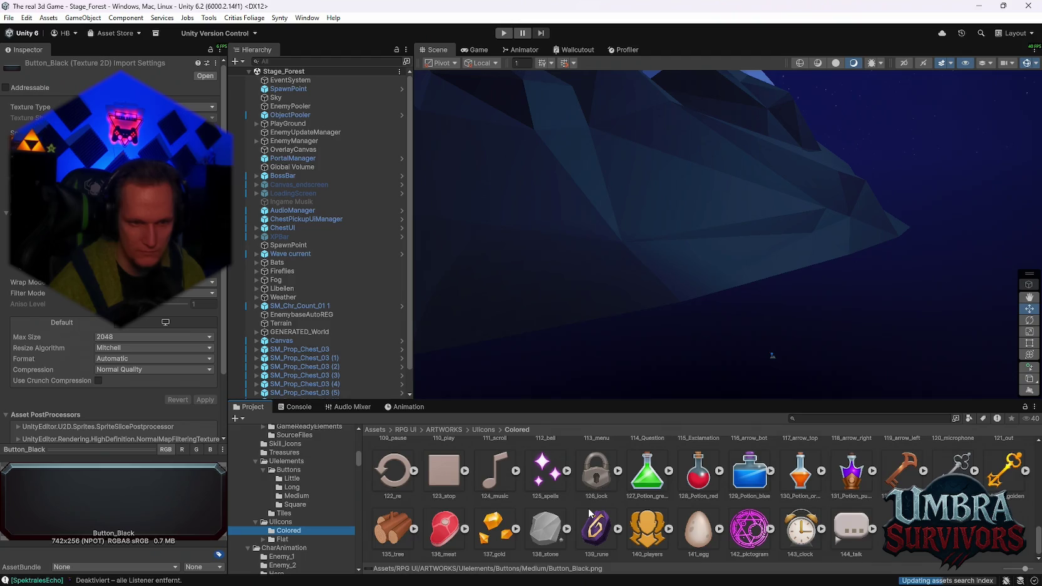
scroll(587, 519, up, 3)
scroll(588, 508, up, 2)
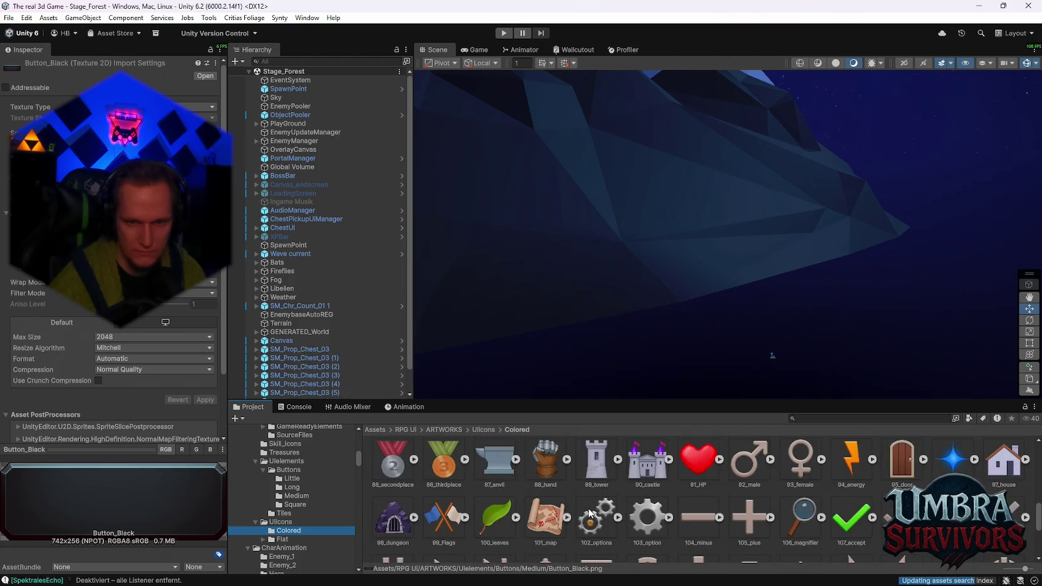
scroll(588, 513, up, 2)
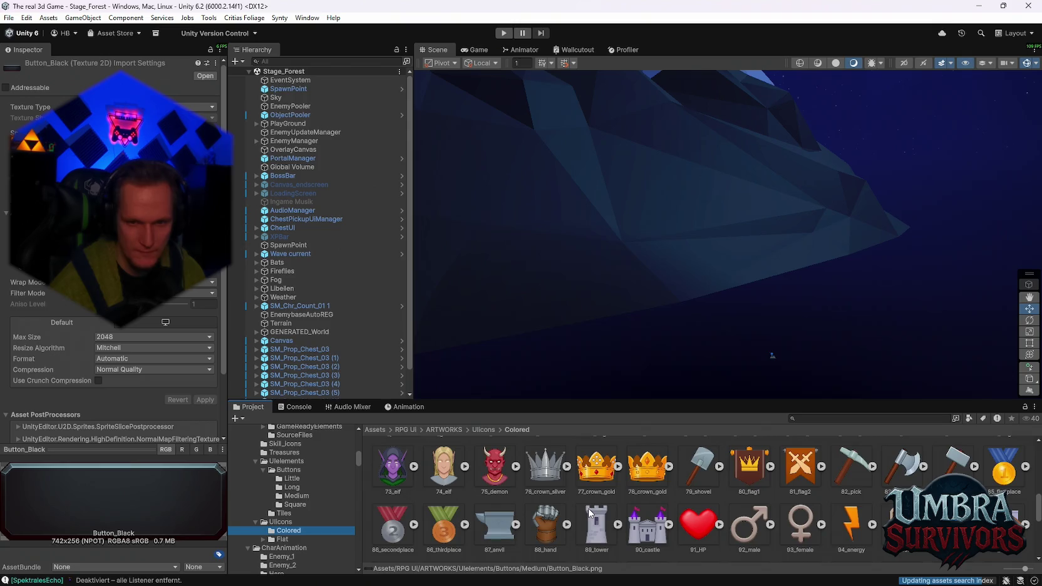
scroll(589, 513, up, 4)
scroll(588, 513, up, 2)
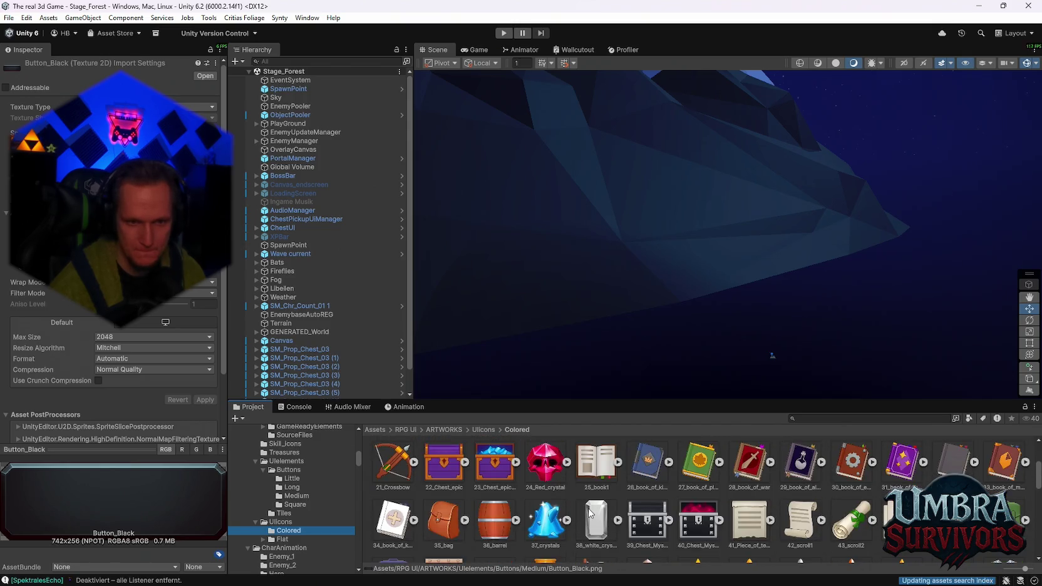
scroll(588, 513, up, 4)
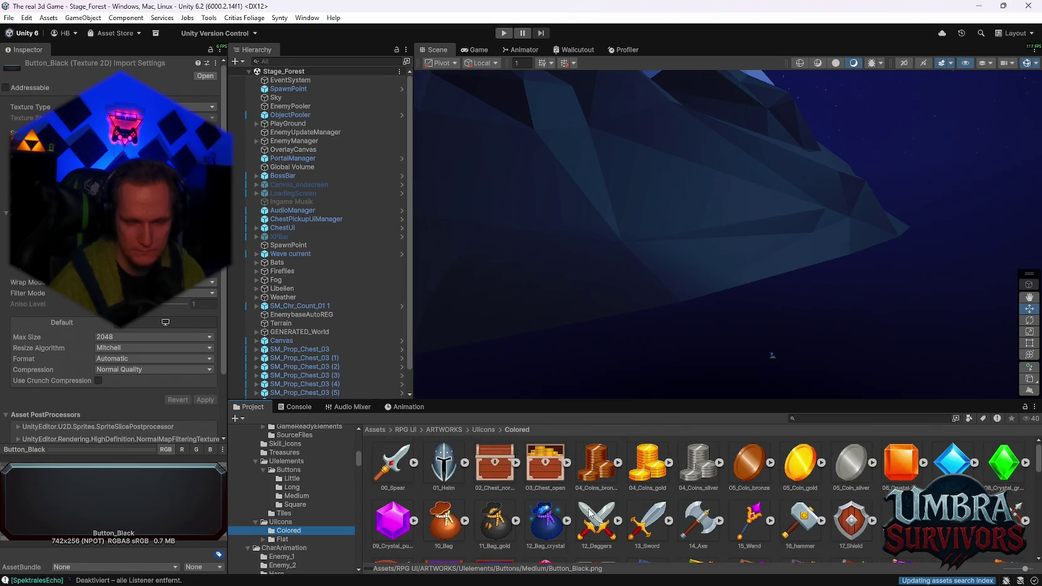
scroll(589, 512, down, 2)
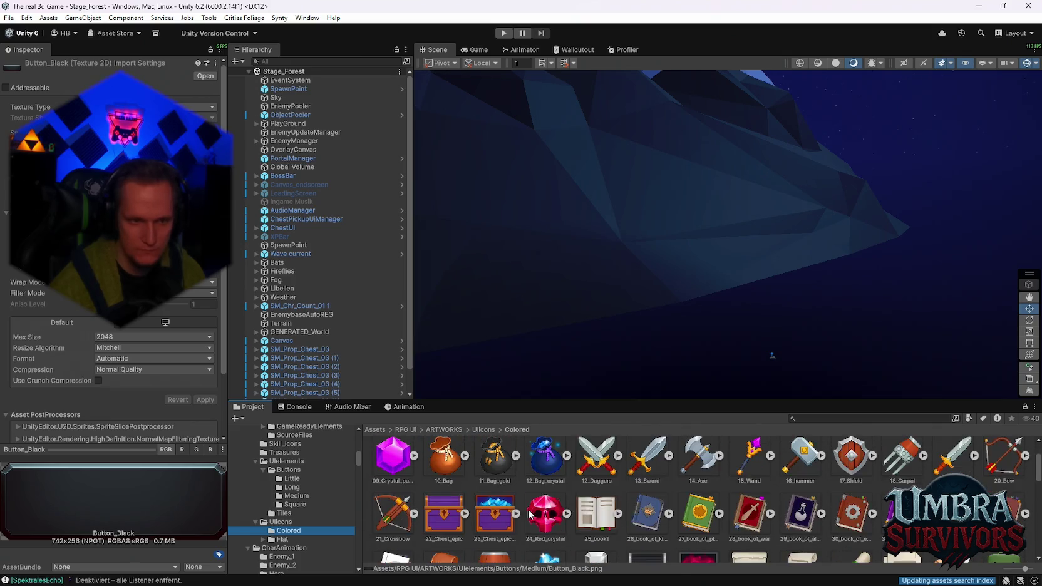
click(283, 540)
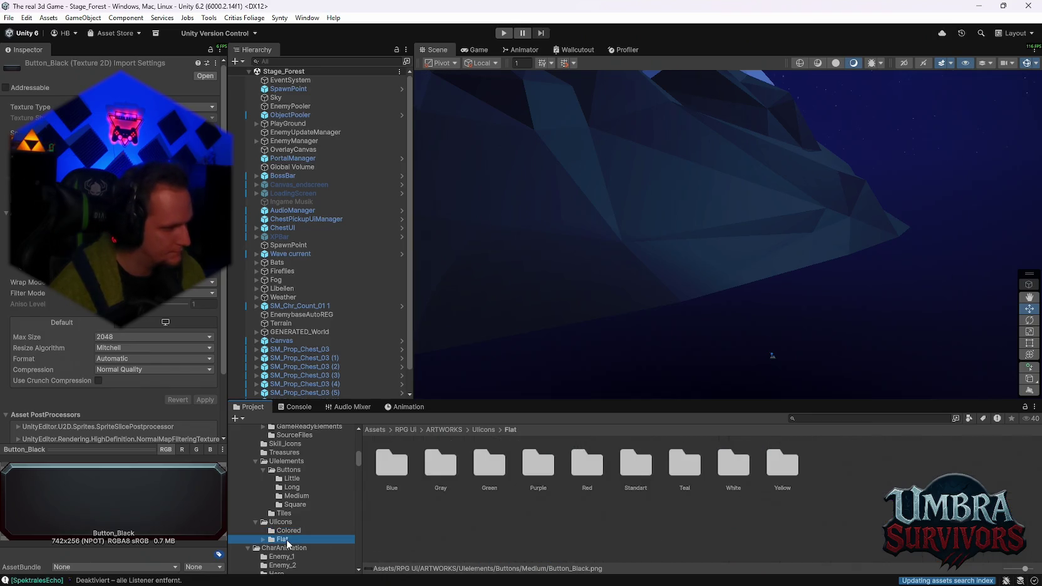
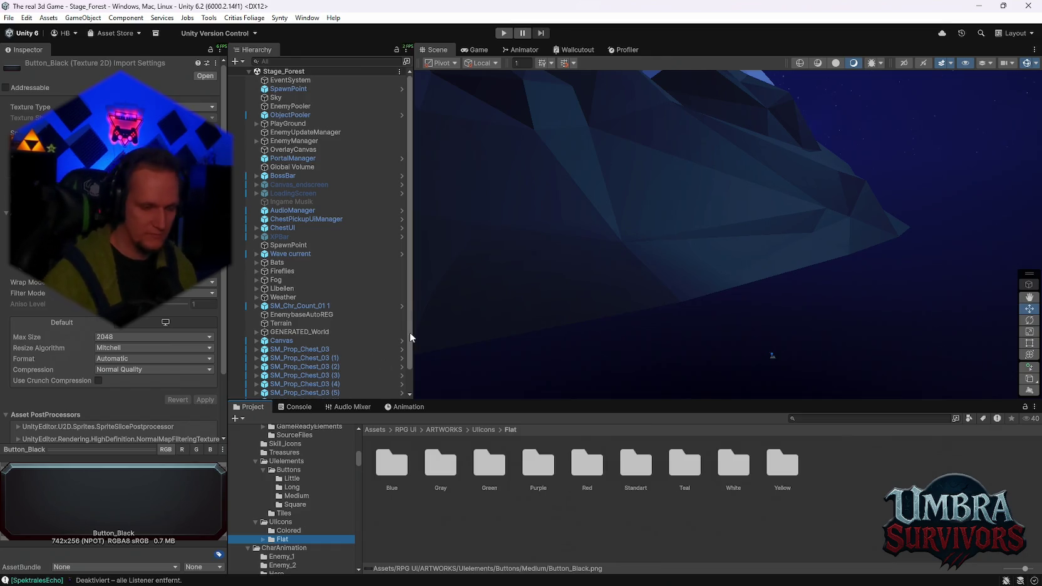
Browse the Flat icon colour folders: blue, green and Standart icons.
scroll(295, 501, down, 3)
click(264, 475)
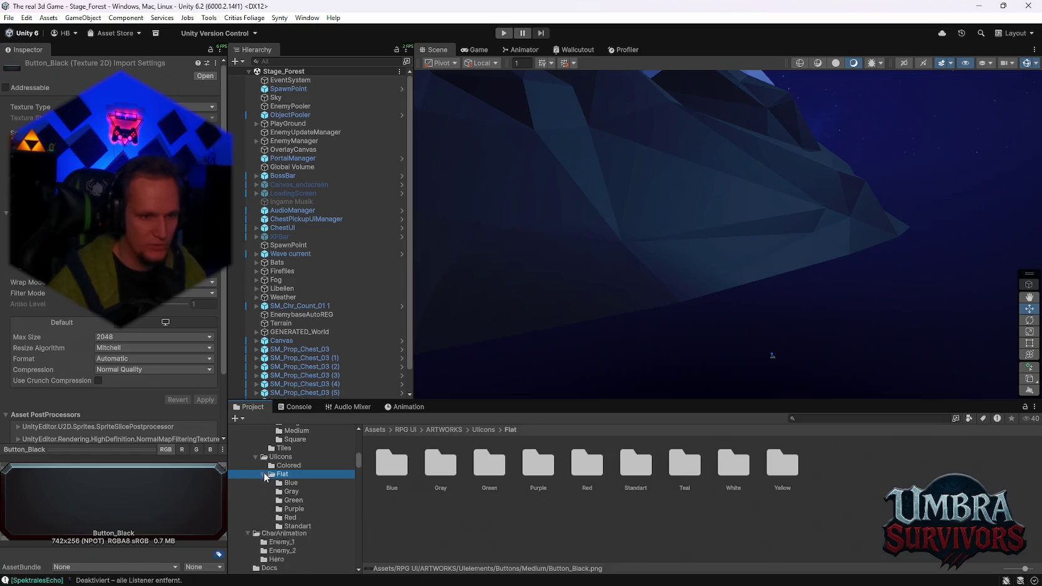
click(282, 483)
click(293, 500)
scroll(423, 520, down, 8)
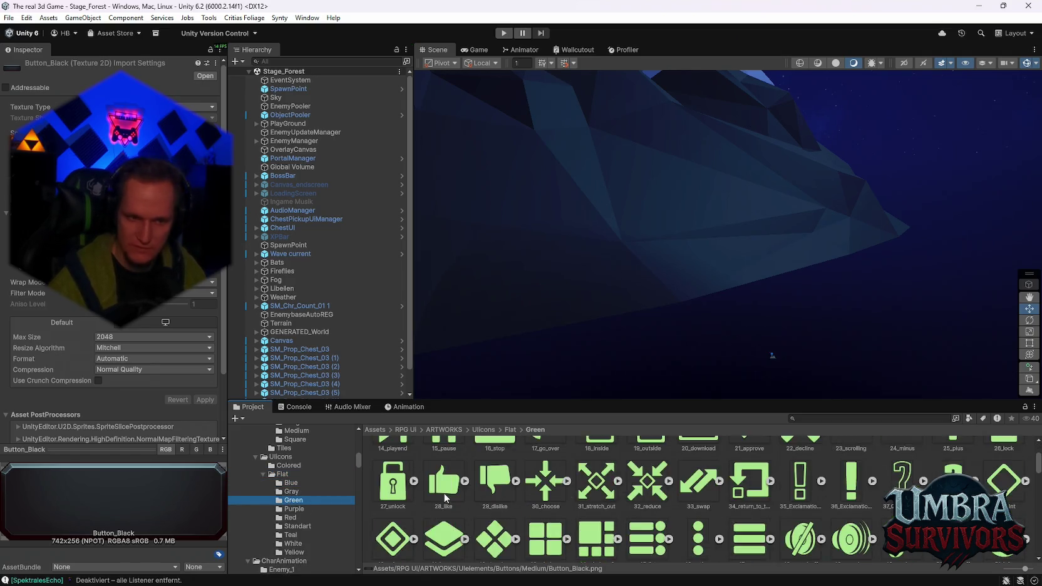
click(335, 529)
scroll(315, 508, down, 4)
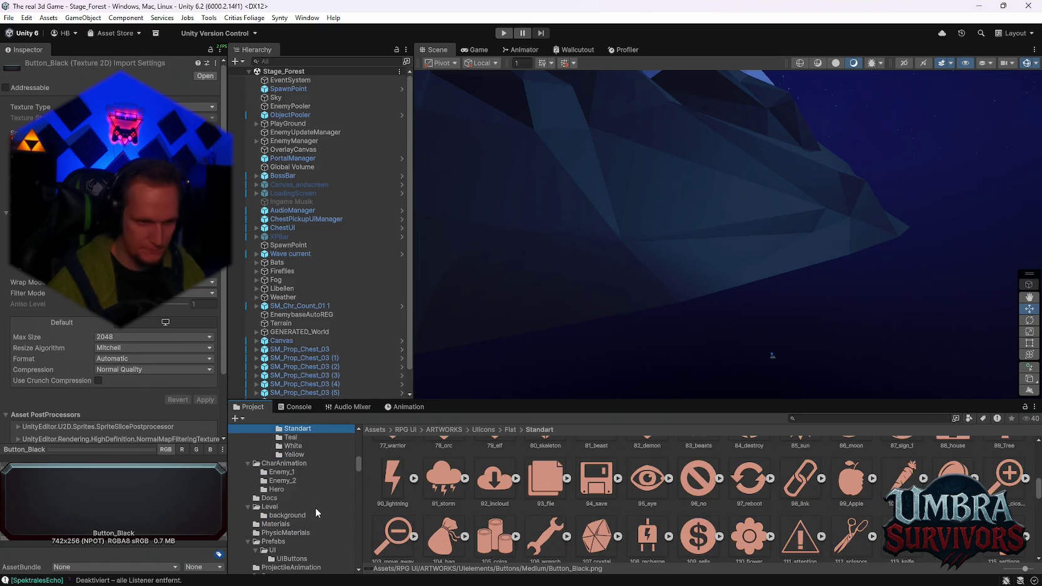
Look through the CharAnimation enemy and Hero folders, Docs, Level backgrounds, Materials and PhysicMaterials.
click(281, 472)
click(282, 481)
click(280, 490)
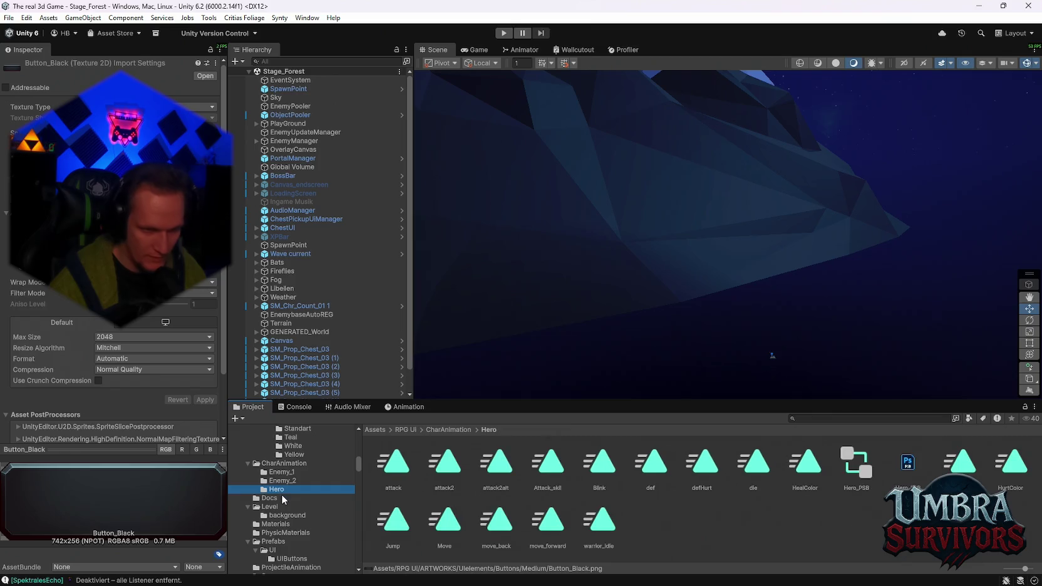
click(283, 498)
click(282, 507)
click(284, 516)
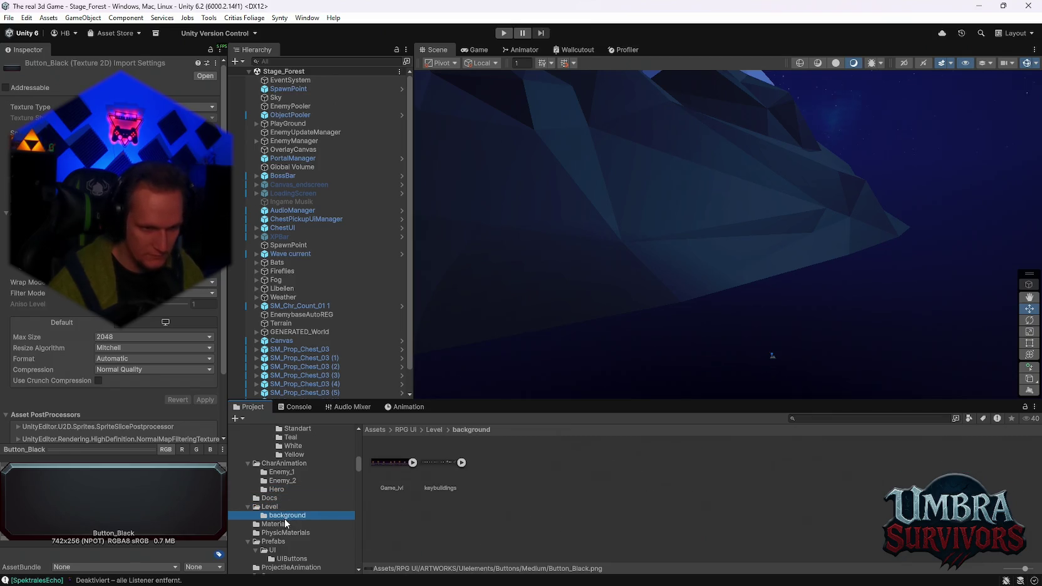
click(286, 526)
click(291, 534)
scroll(291, 536, down, 2)
Check the UI prefabs, demo scenes and Scripts folders, ending on RPG UI/UIAnimations.
click(282, 518)
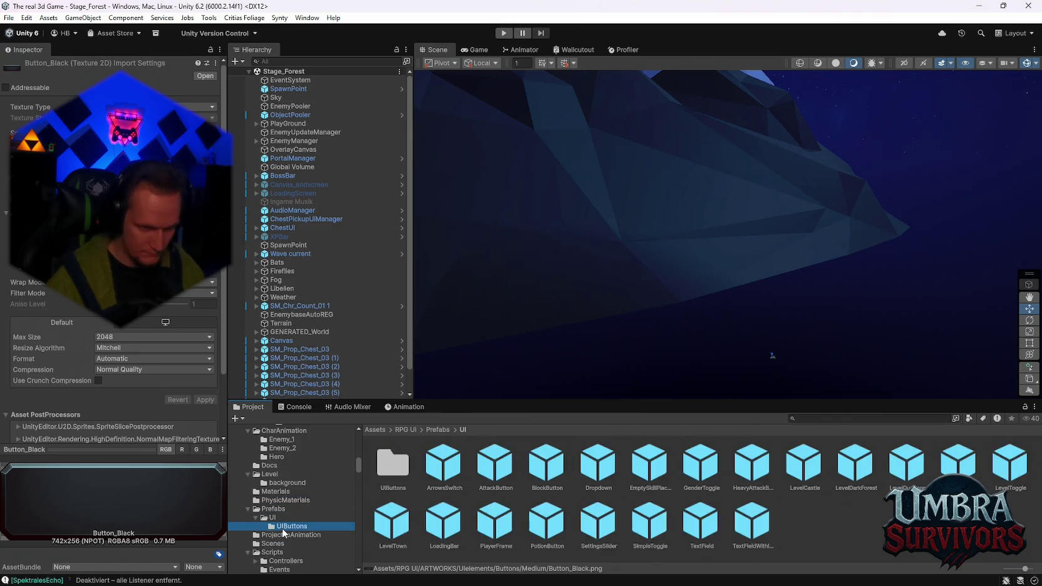
click(283, 527)
scroll(283, 527, down, 2)
click(285, 524)
click(284, 528)
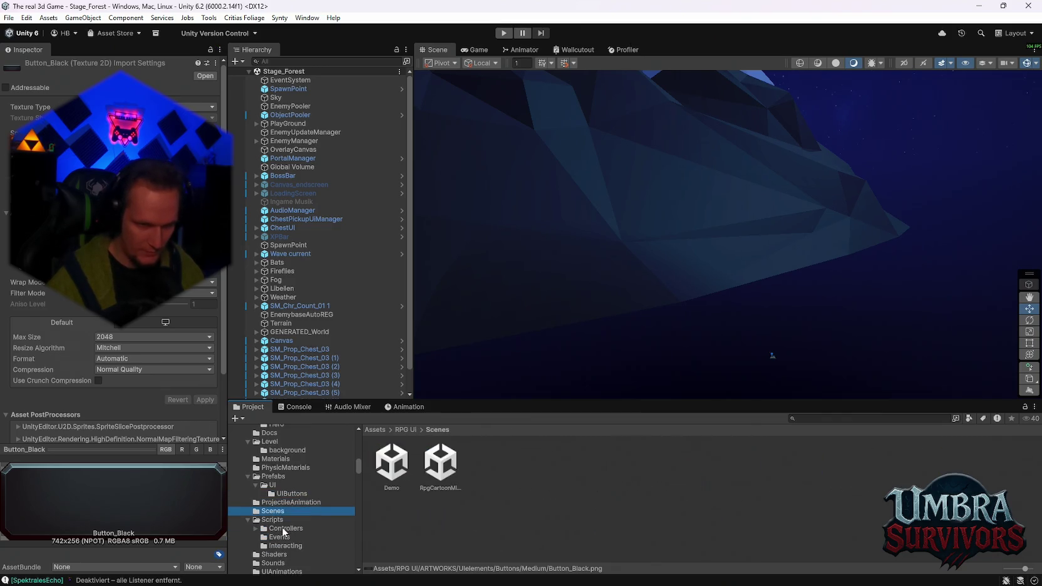
click(284, 529)
click(280, 538)
click(285, 546)
scroll(285, 545, down, 2)
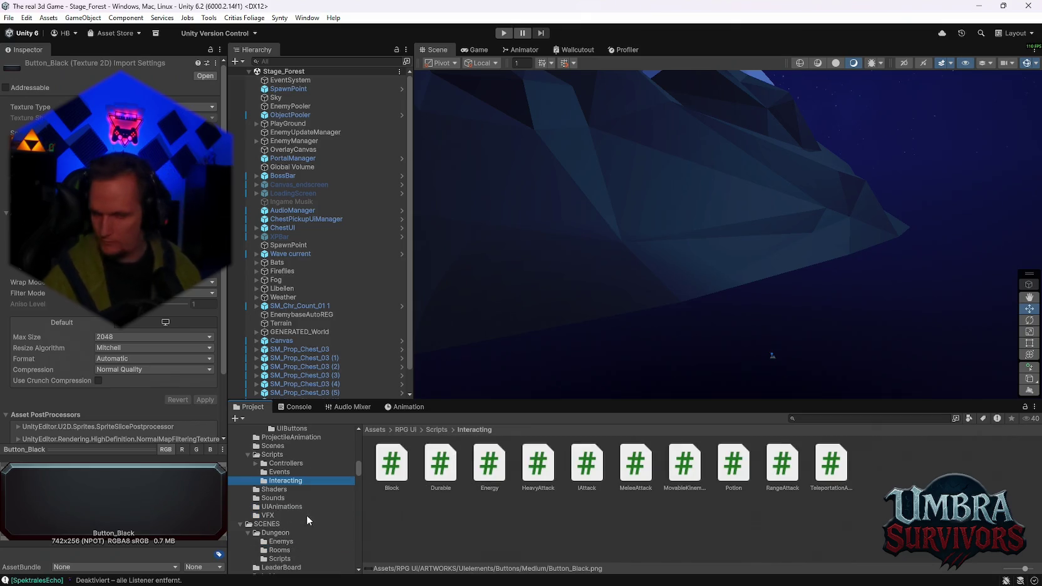
click(285, 506)
scroll(303, 513, up, 6)
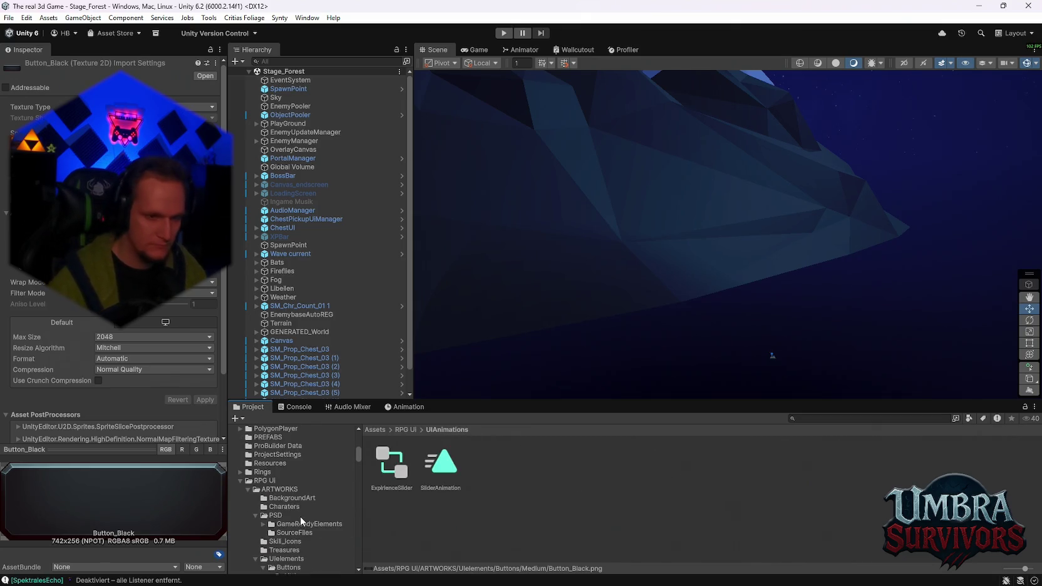
Browse the ARTWORKS portrait and background folders, then open PSD/SourceFiles.
click(298, 506)
click(293, 499)
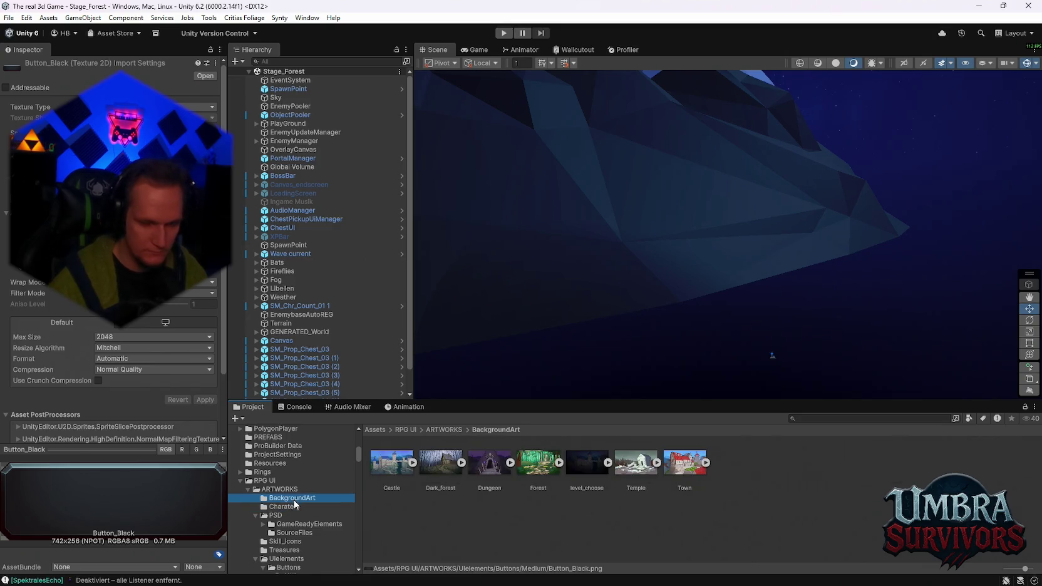
click(287, 507)
click(284, 515)
click(288, 524)
click(289, 533)
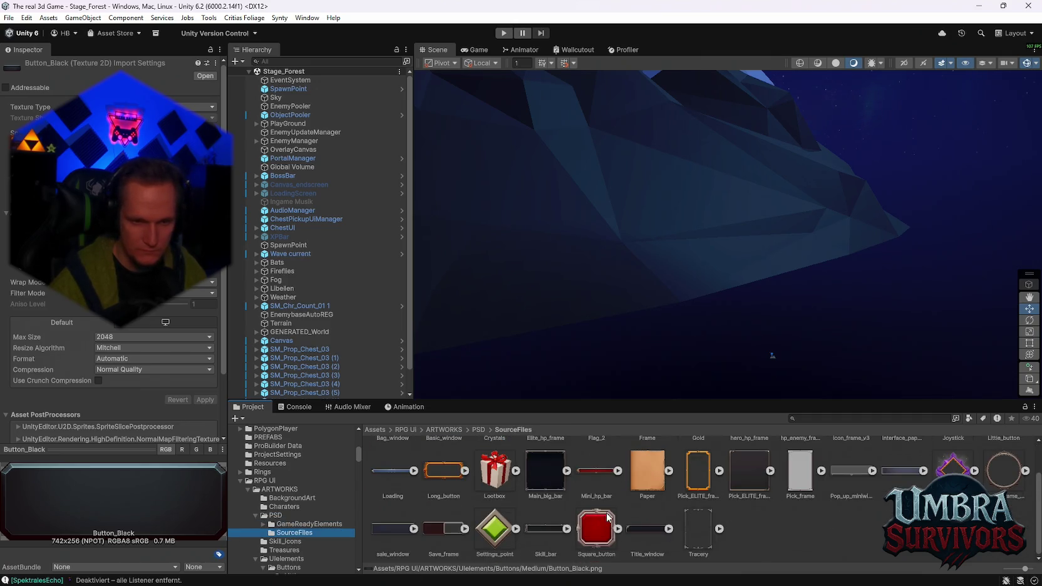
scroll(556, 529, up, 1)
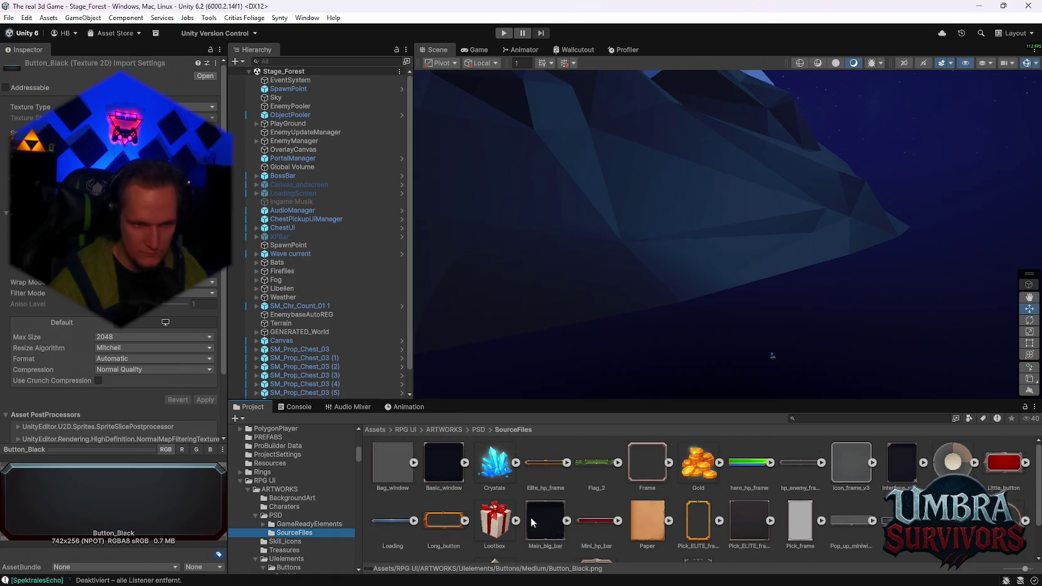
scroll(521, 510, down, 1)
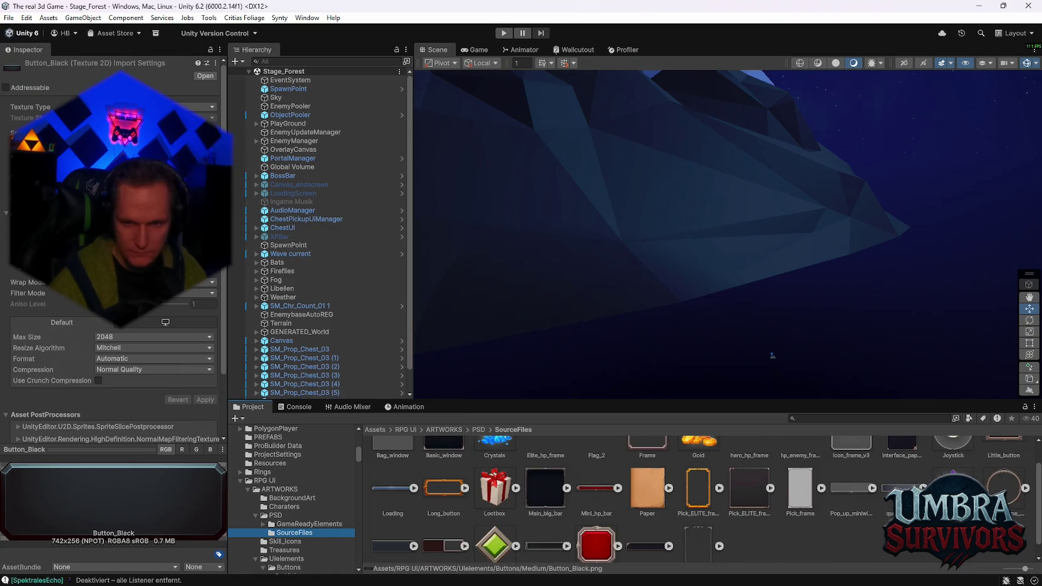
Preview the Ranked, Little_button, Round_frame_skills, Save_frame, Long_button and Loading bar textures.
click(954, 489)
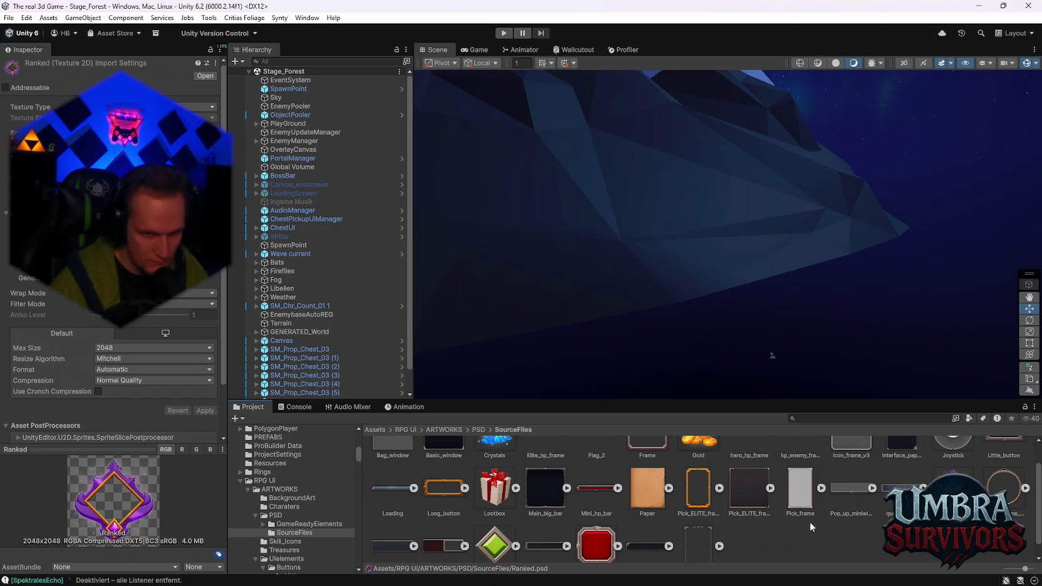
scroll(926, 479, up, 1)
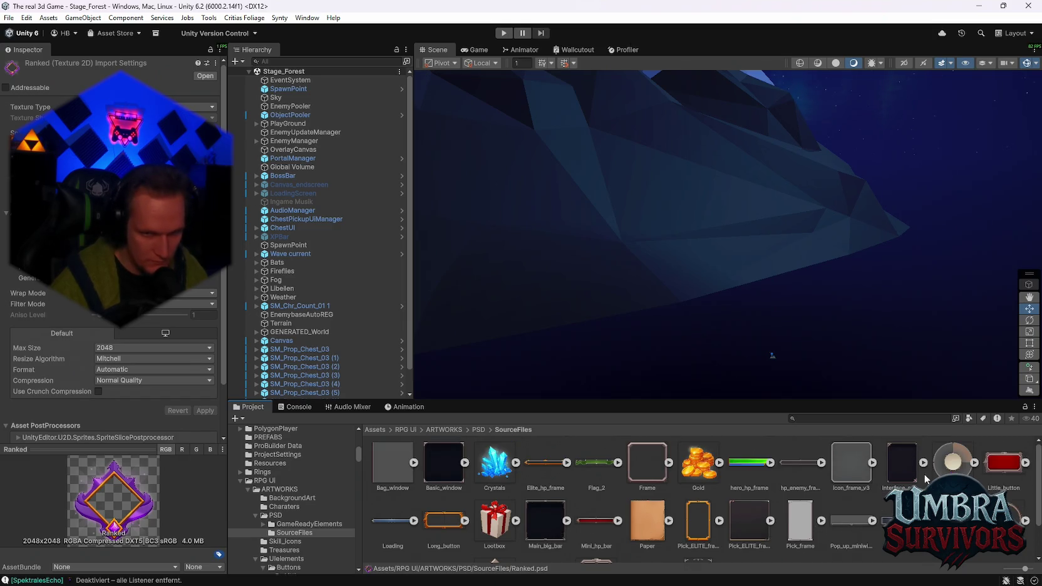
click(1003, 470)
click(954, 520)
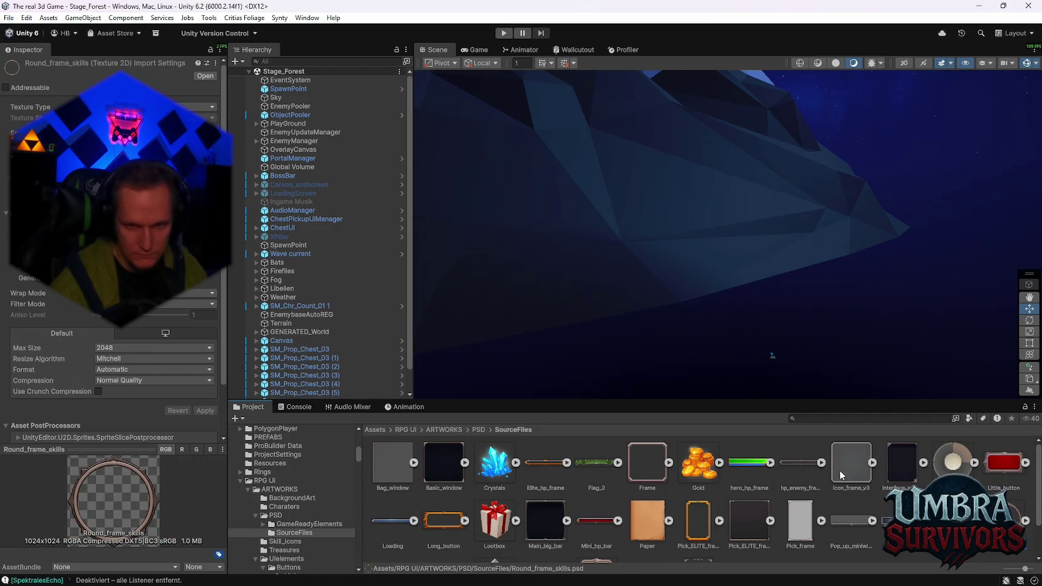
scroll(525, 494, down, 2)
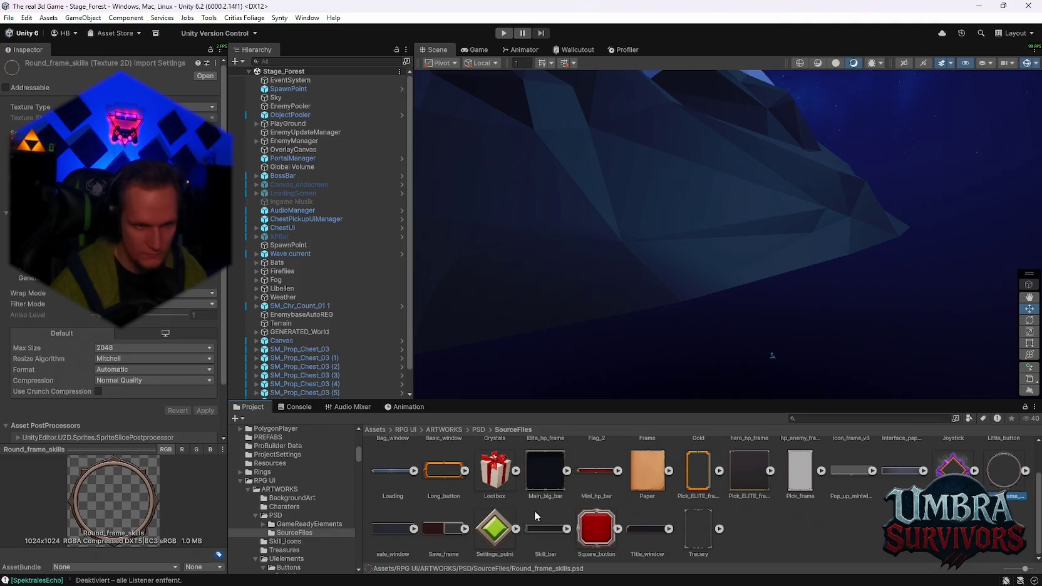
click(454, 532)
click(444, 475)
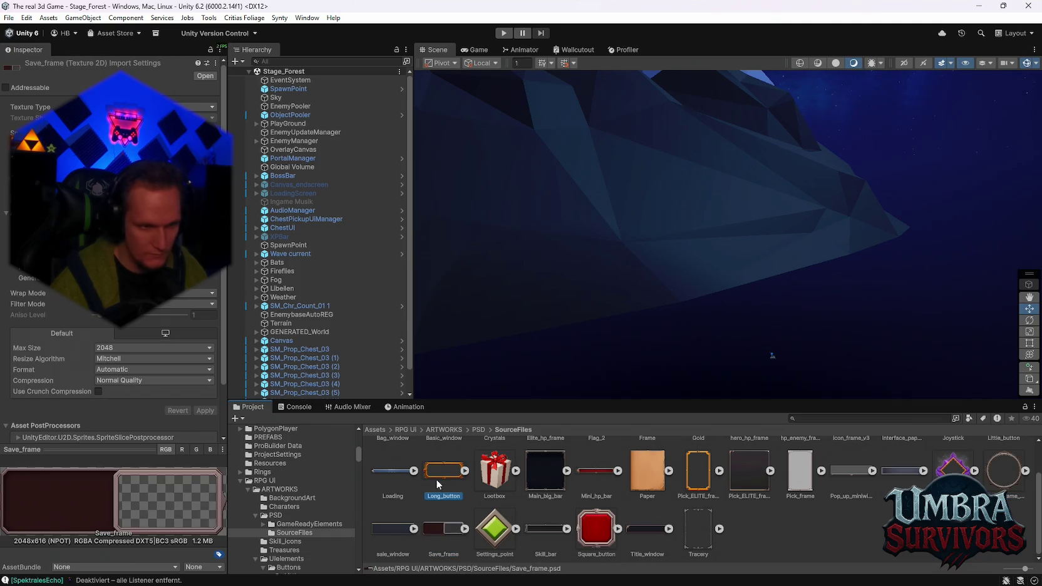
click(379, 476)
scroll(425, 485, up, 2)
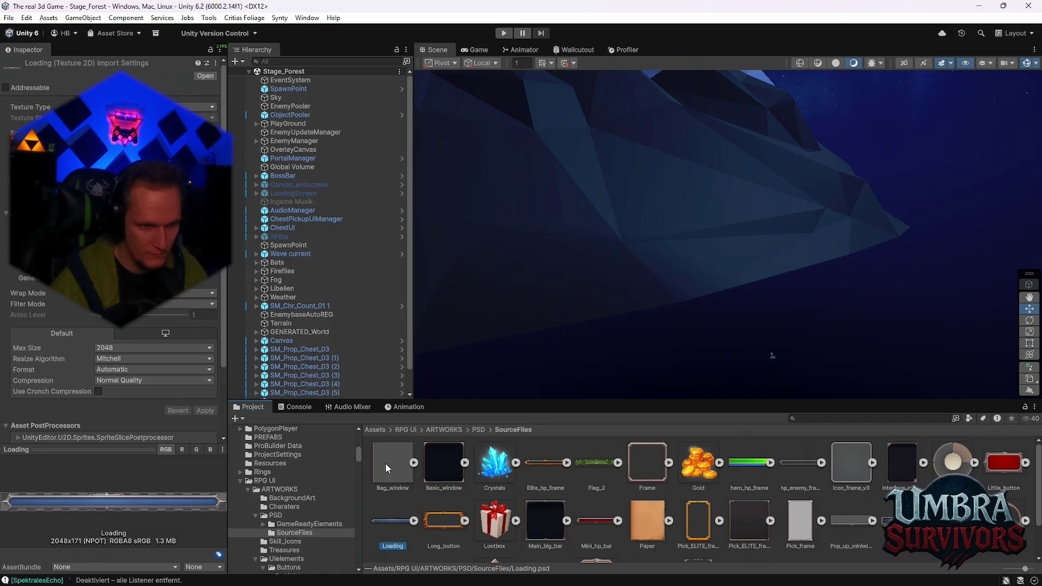
Preview Mini_hp_bar, enemy and hero HP frames, Gold, Frame, Flag_2, Basic_window and Paper.
click(597, 519)
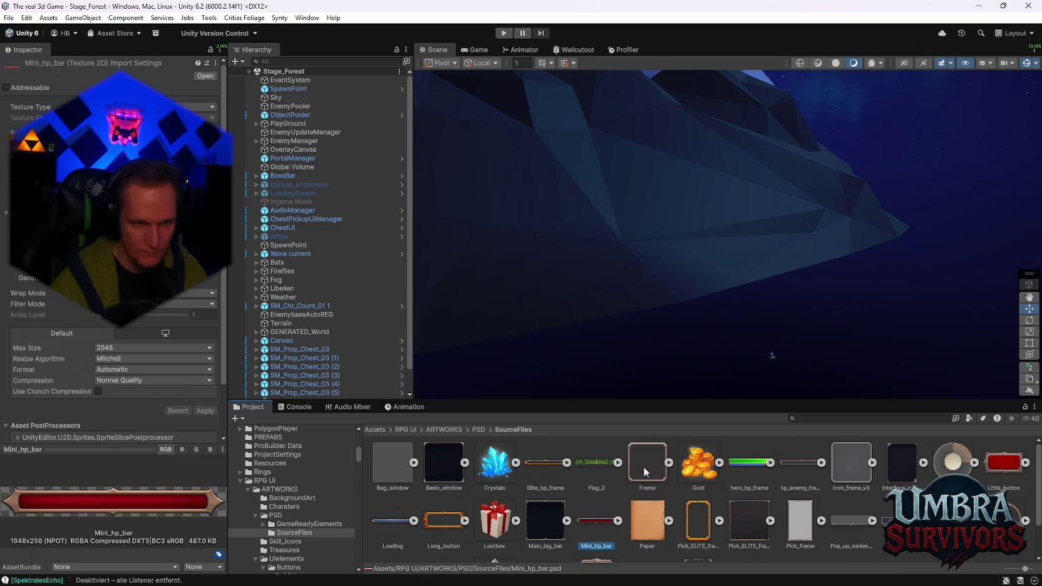
click(789, 463)
click(748, 466)
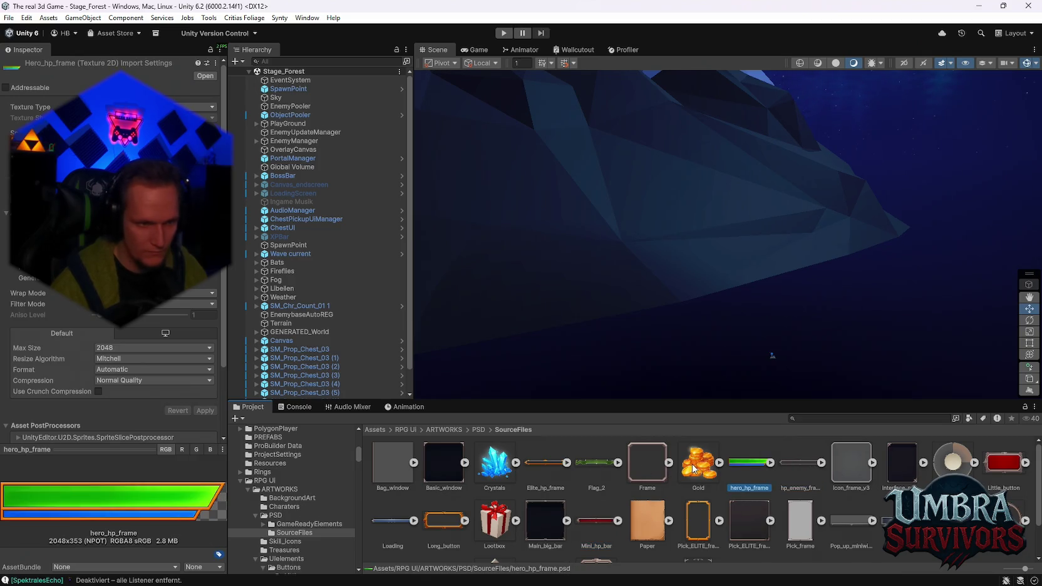
click(687, 468)
click(649, 467)
click(599, 468)
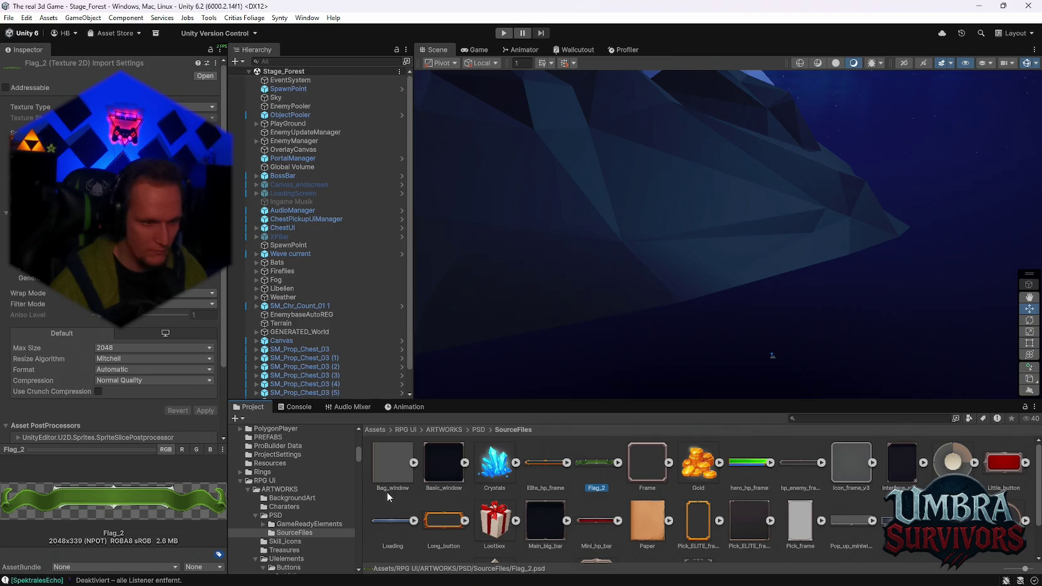
click(444, 467)
scroll(310, 492, down, 10)
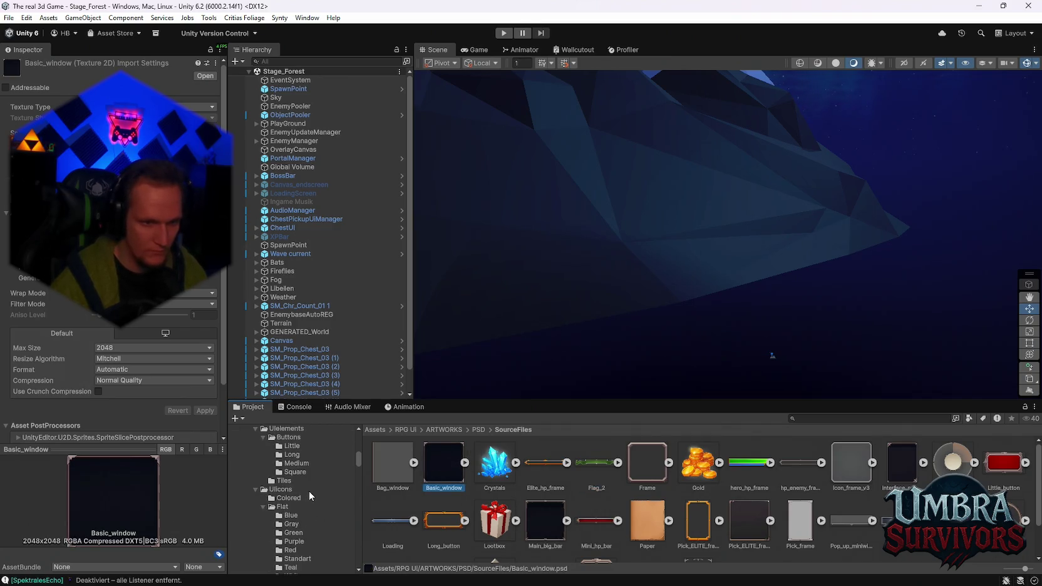
scroll(326, 508, down, 5)
click(648, 515)
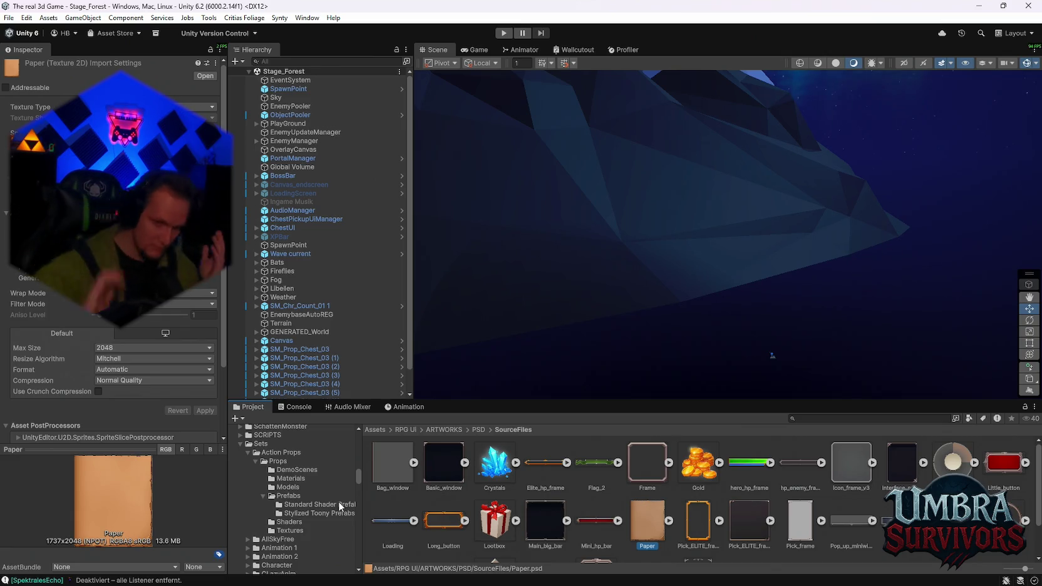
Check the UPGRADES weapon folders: Nekro's Skeleton 1, Mjolnier and Ice Wand.
scroll(326, 527, down, 10)
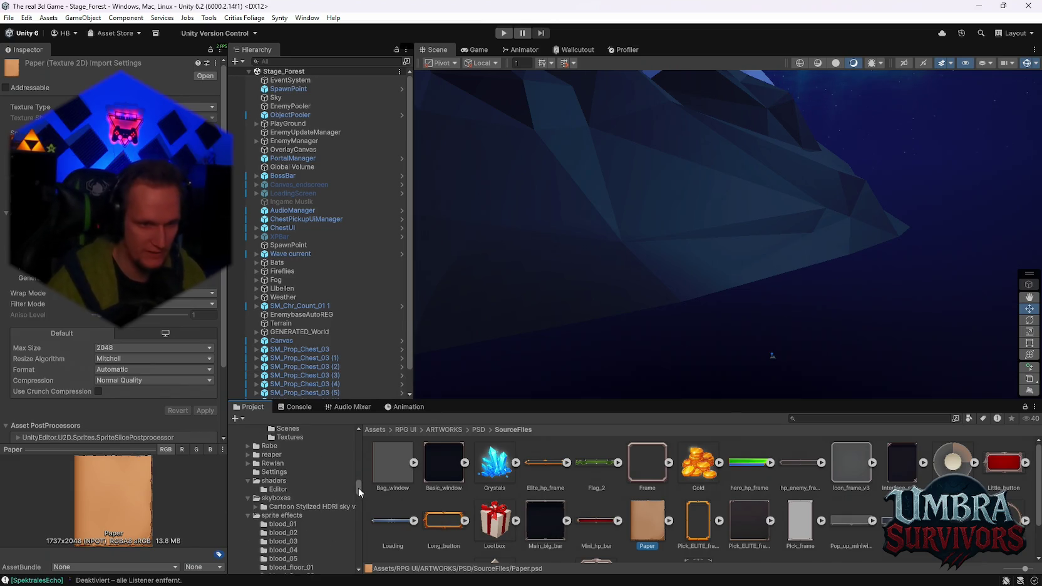
scroll(358, 488, down, 5)
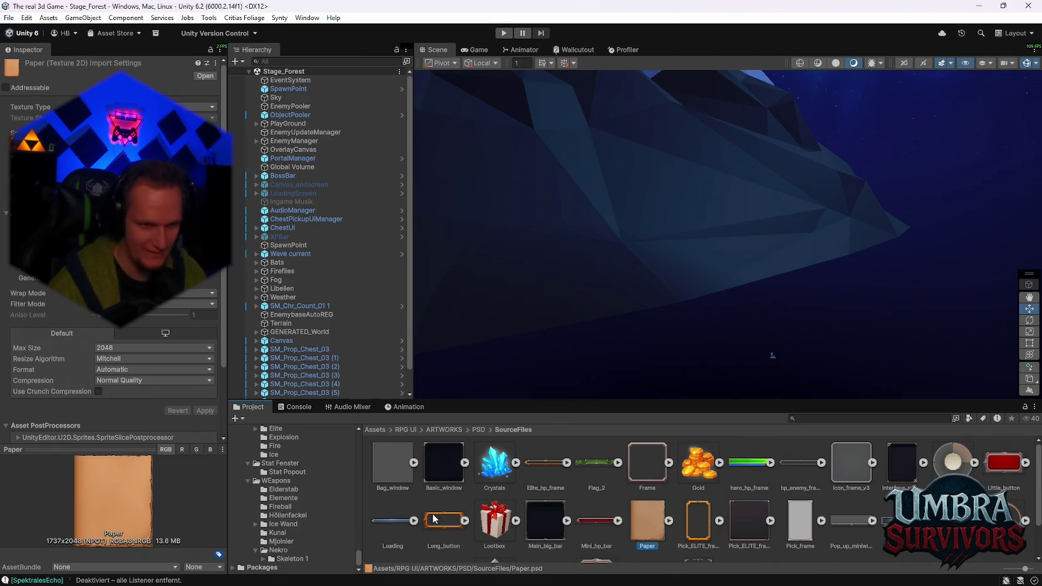
click(276, 559)
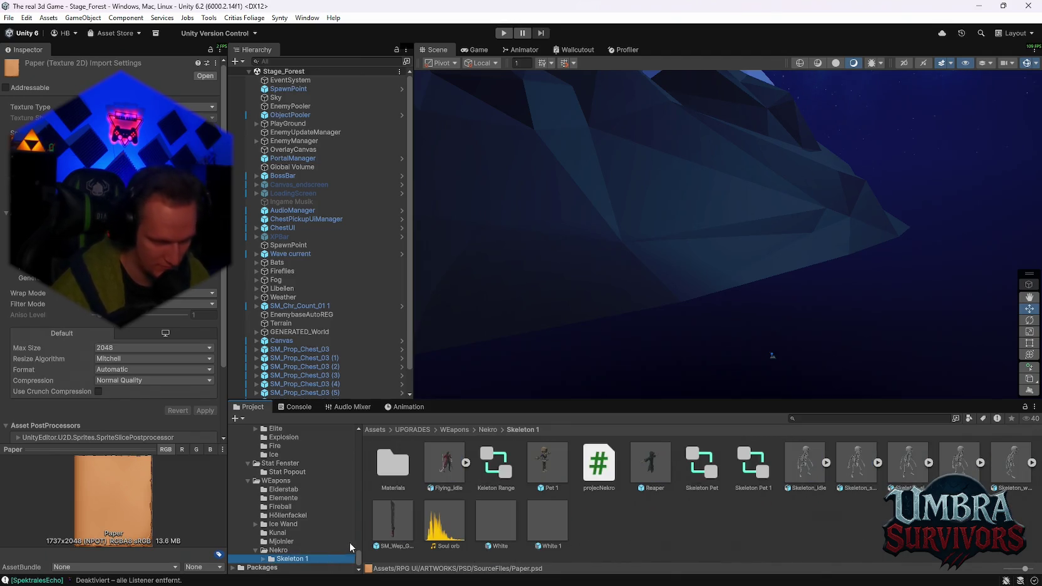
click(293, 550)
click(290, 542)
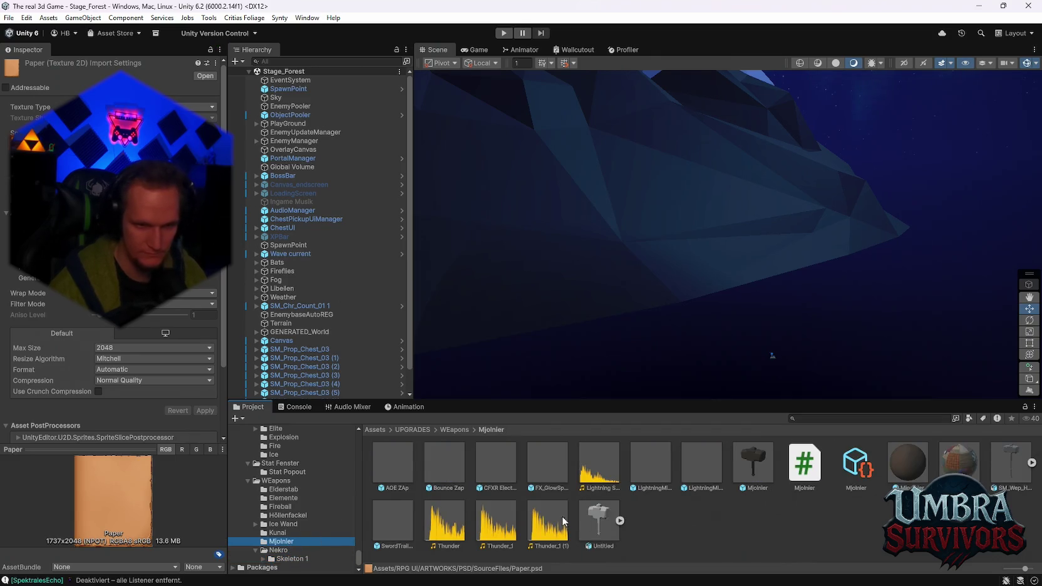
click(300, 525)
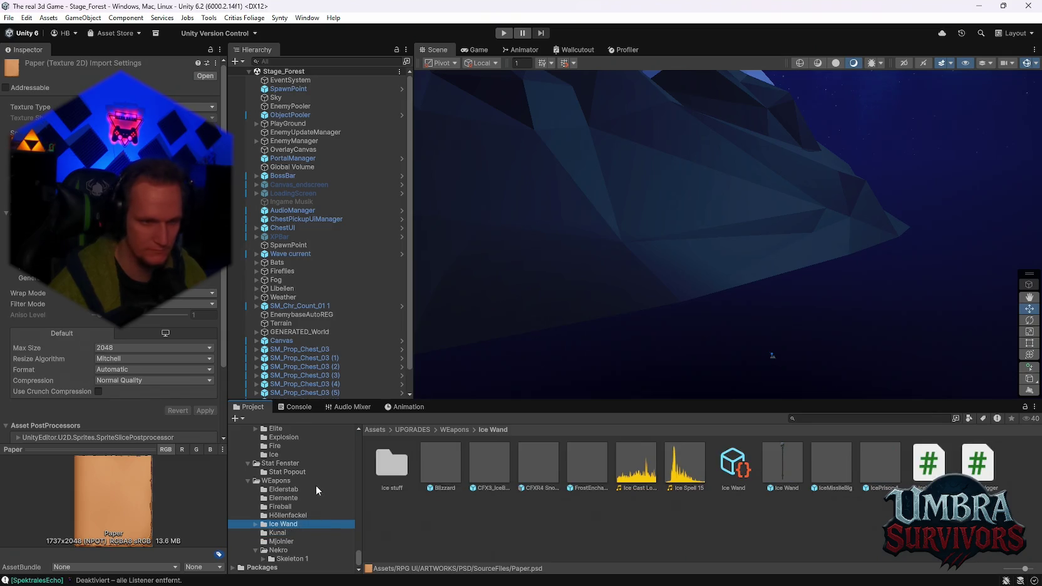
Scroll back up and open the project's Assets/UI folder.
scroll(294, 495, up, 15)
drag(358, 543, 358, 543)
click(260, 486)
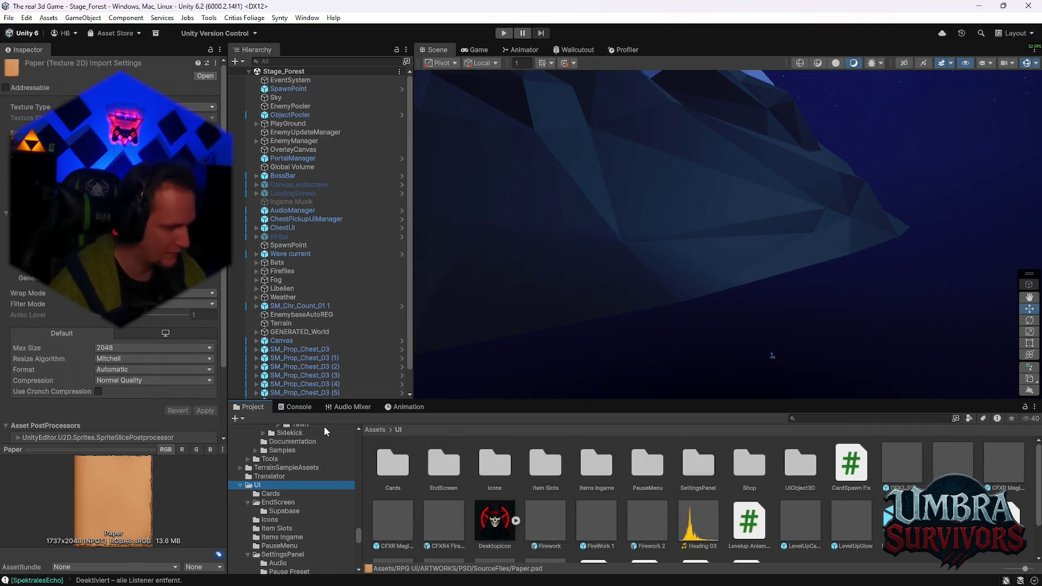
Scroll through the UI subfolders and view the UIObject3D folder contents.
scroll(563, 495, down, 1)
scroll(712, 532, up, 1)
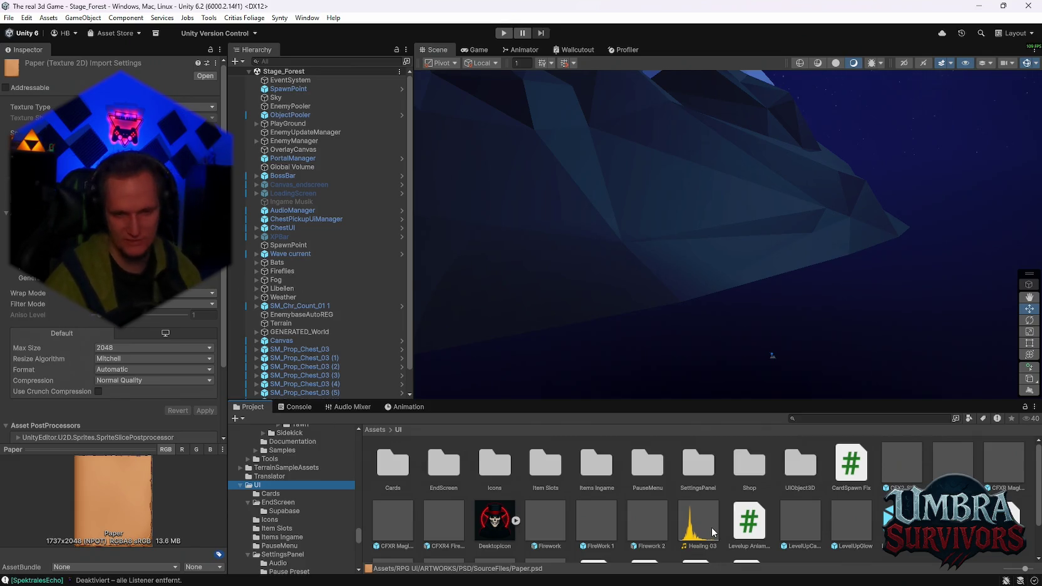
scroll(622, 502, down, 2)
scroll(606, 506, up, 2)
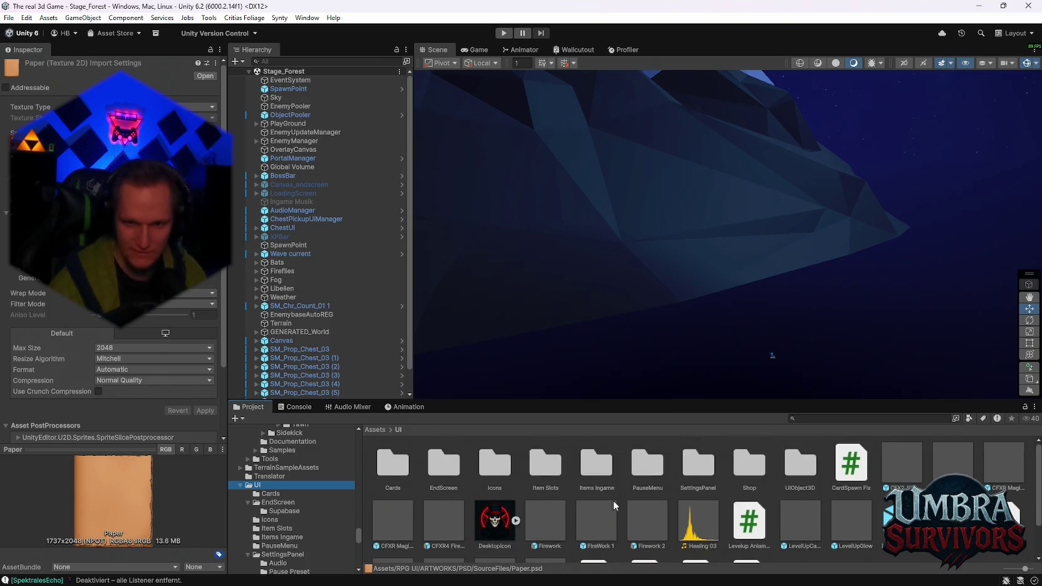
scroll(627, 520, down, 5)
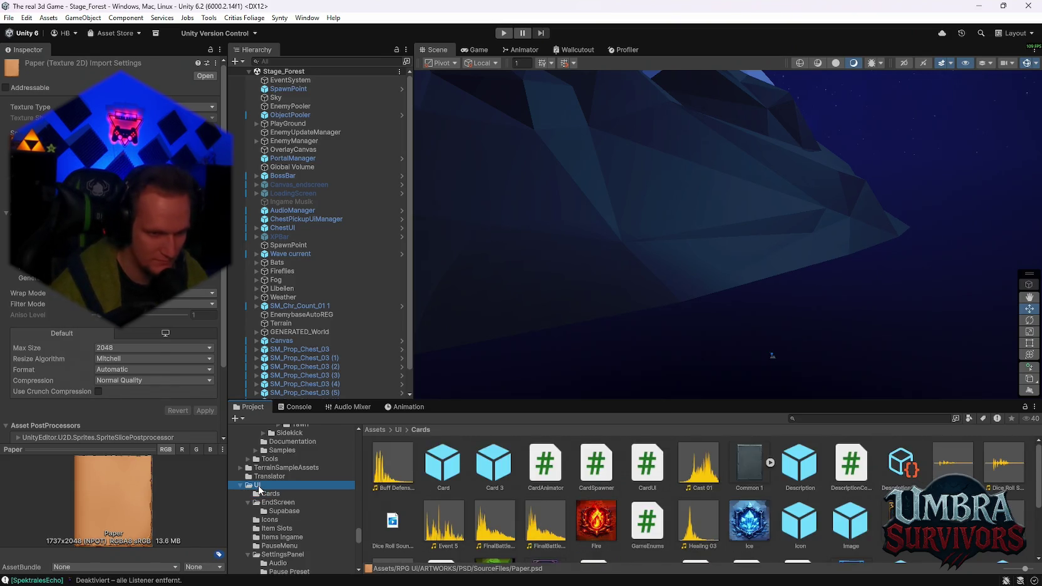
scroll(664, 561, up, 5)
scroll(752, 505, down, 2)
scroll(846, 492, up, 2)
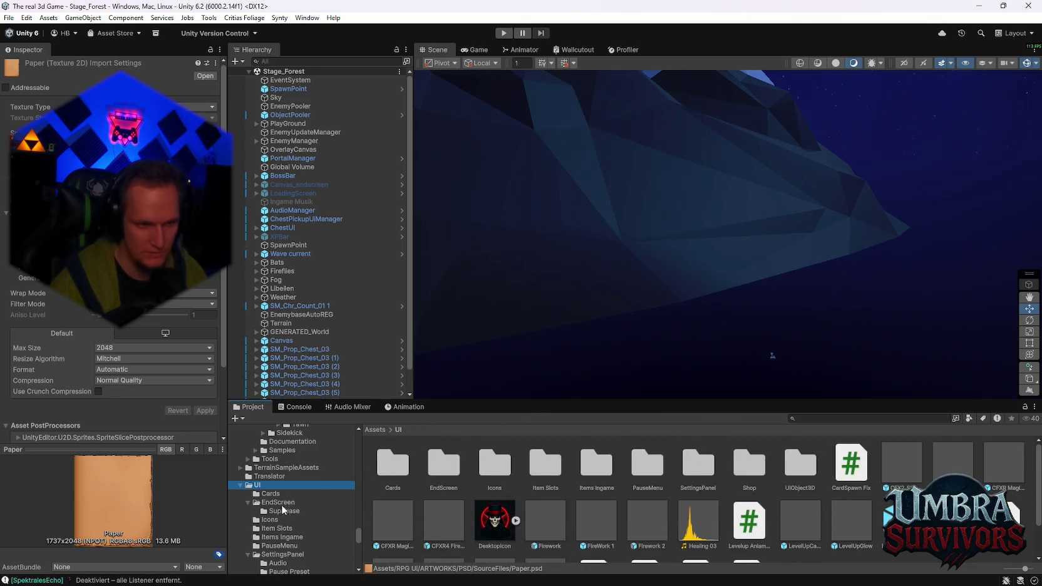
scroll(310, 504, down, 3)
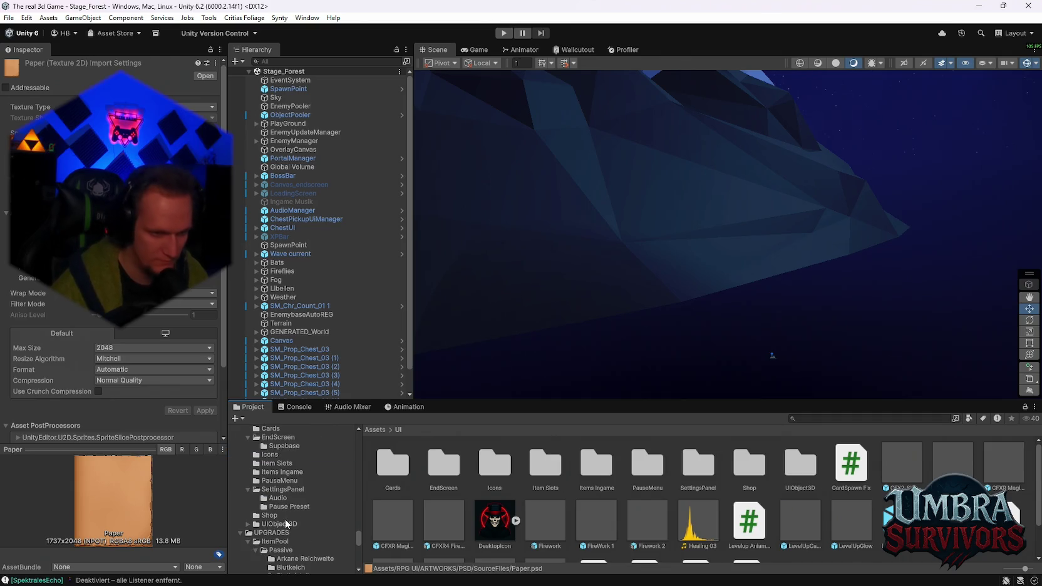
click(275, 525)
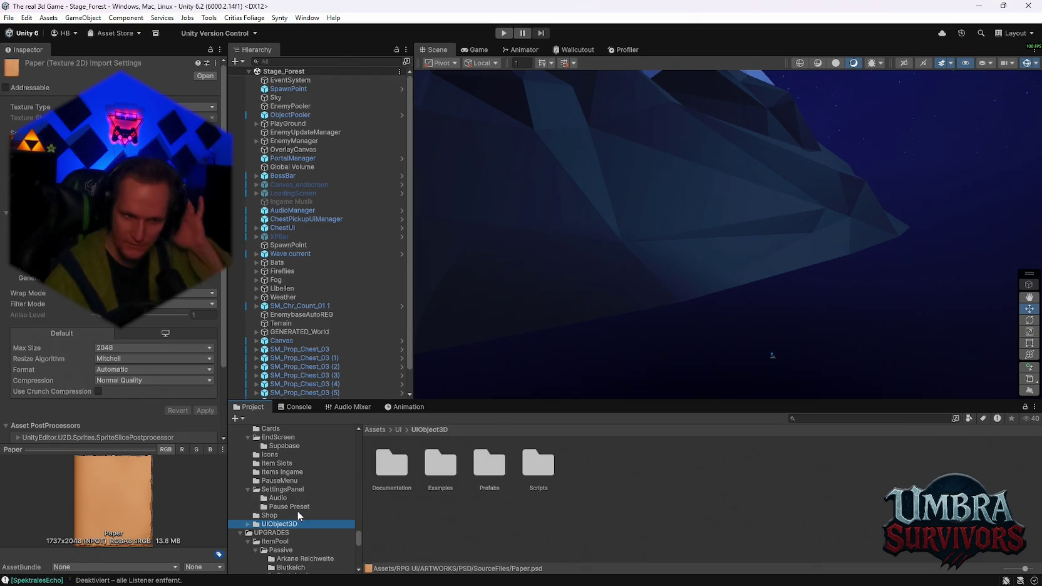
Look into the Shop, Audio and SettingsPanel folders, then show the Item Slots folder.
scroll(297, 511, up, 3)
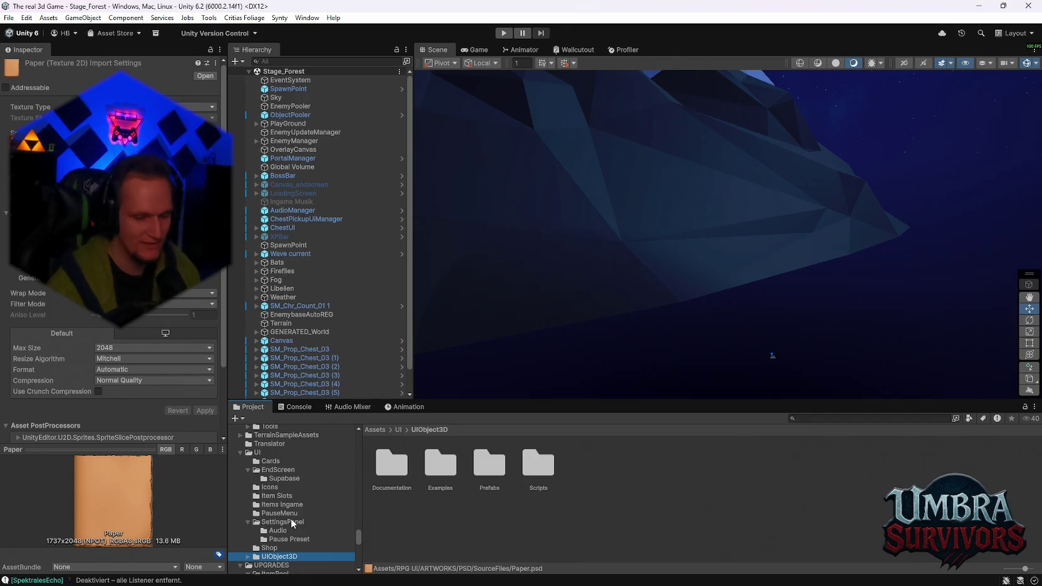
scroll(291, 518, down, 5)
scroll(315, 533, up, 3)
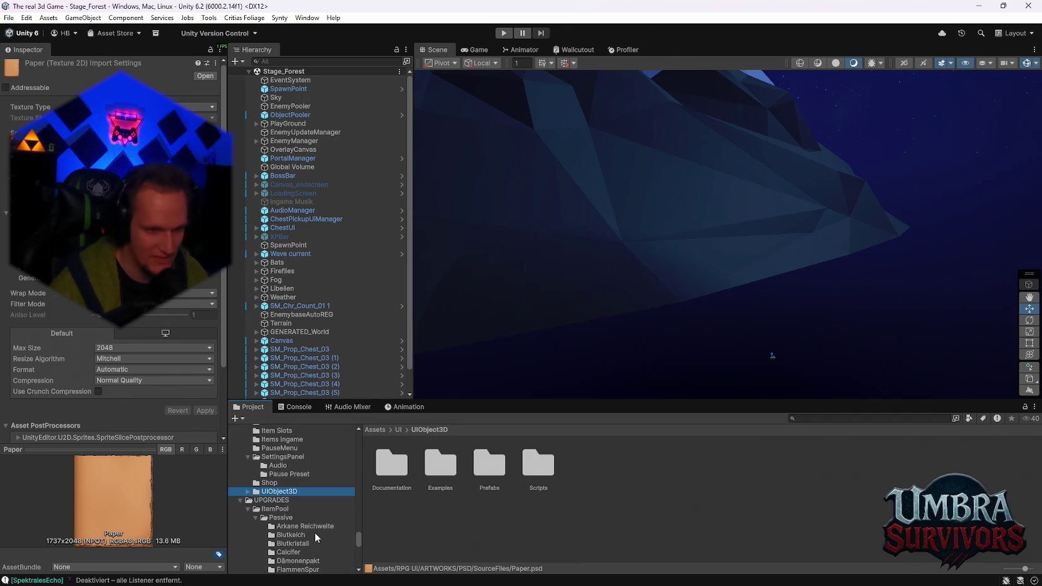
scroll(289, 517, up, 2)
click(287, 515)
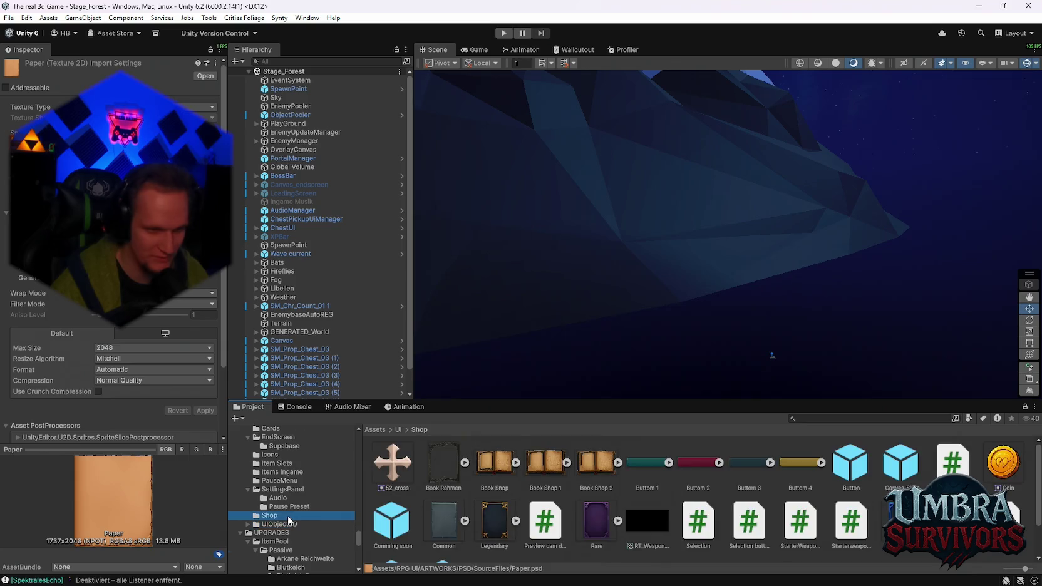
scroll(288, 519, up, 2)
click(277, 531)
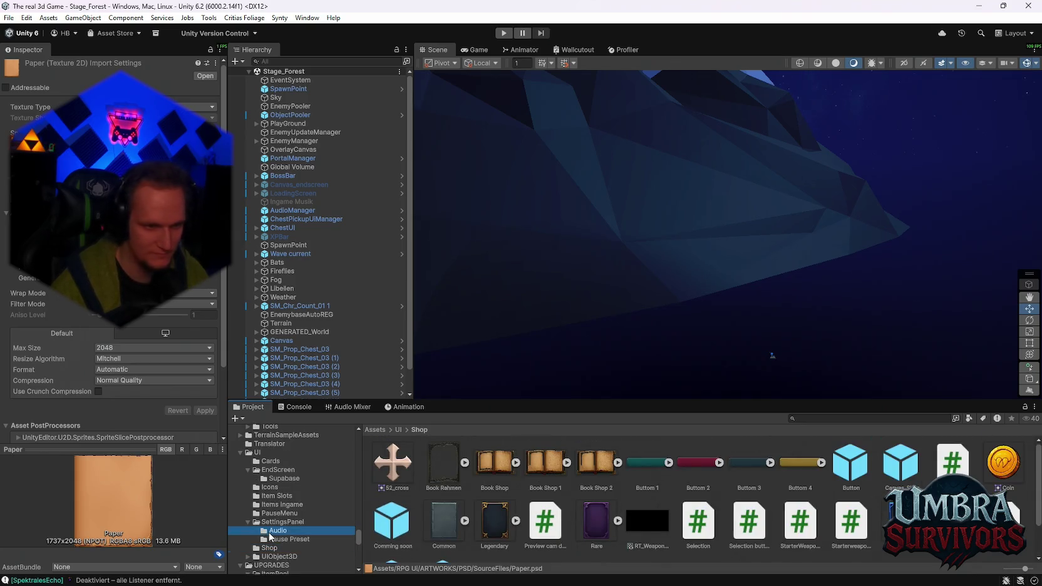
click(279, 522)
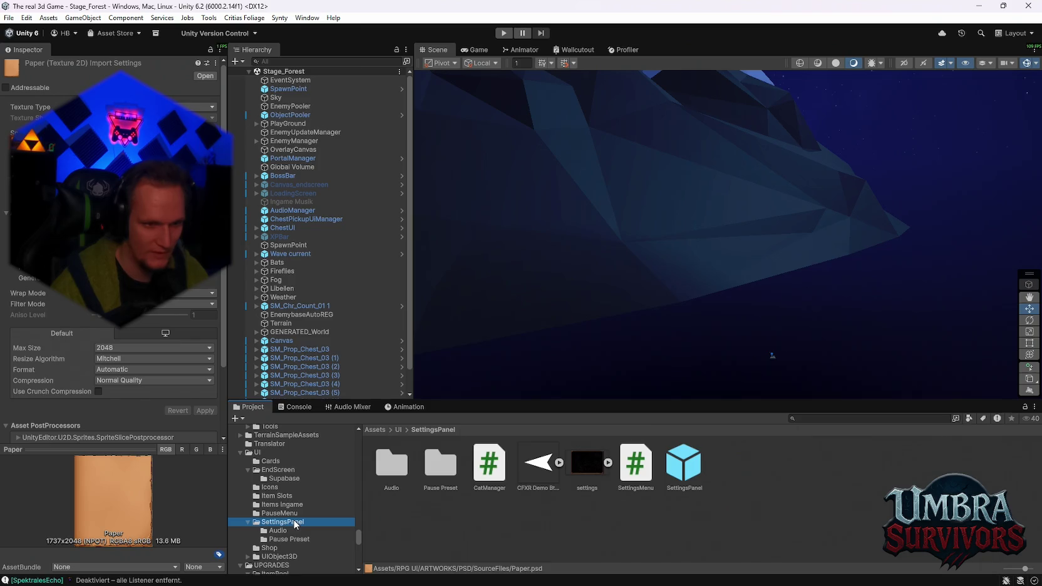
click(285, 497)
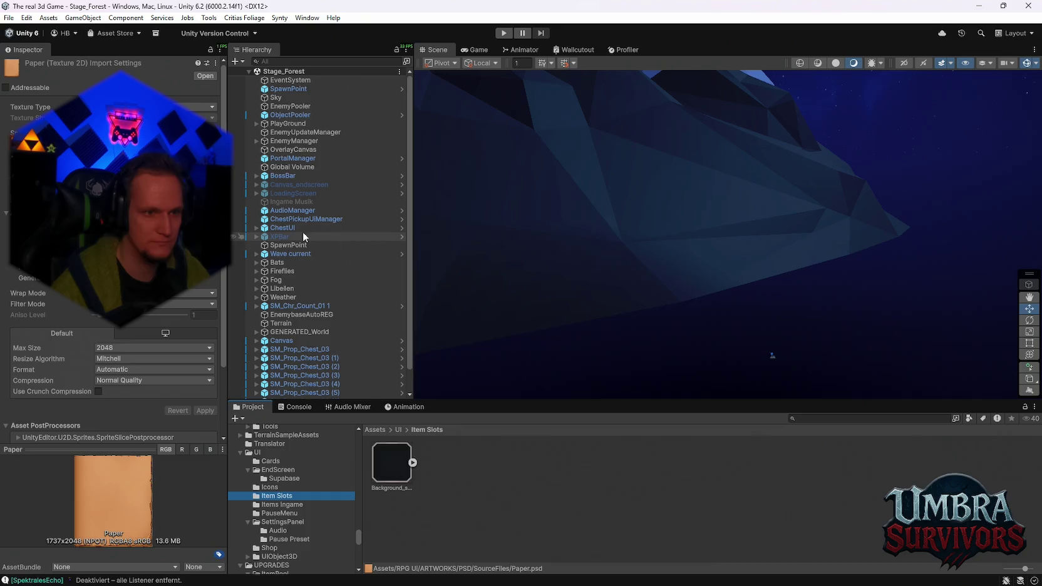
right_click(277, 237)
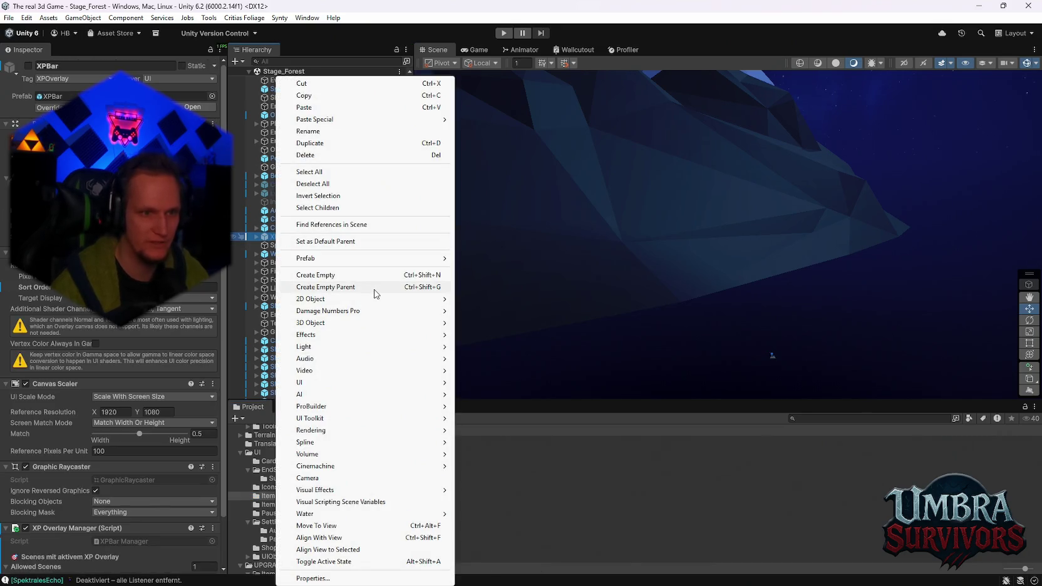
Open XPBar in isolation, select its Slider and nudge it slightly upward.
mouse_move(360, 262)
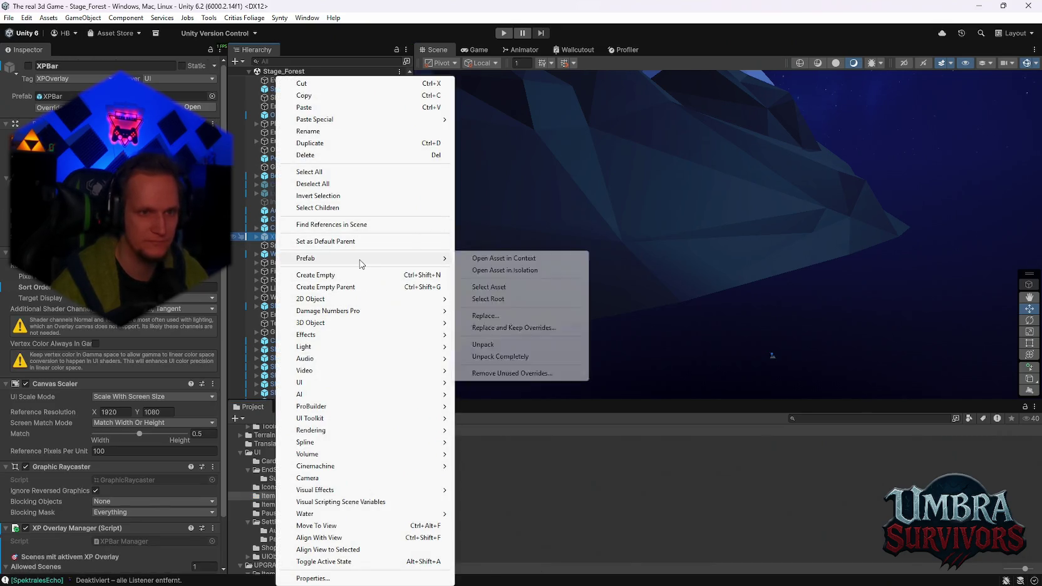
click(504, 270)
mouse_move(581, 168)
mouse_down()
mouse_move(802, 267)
mouse_move(936, 244)
mouse_move(835, 214)
mouse_move(647, 200)
mouse_up()
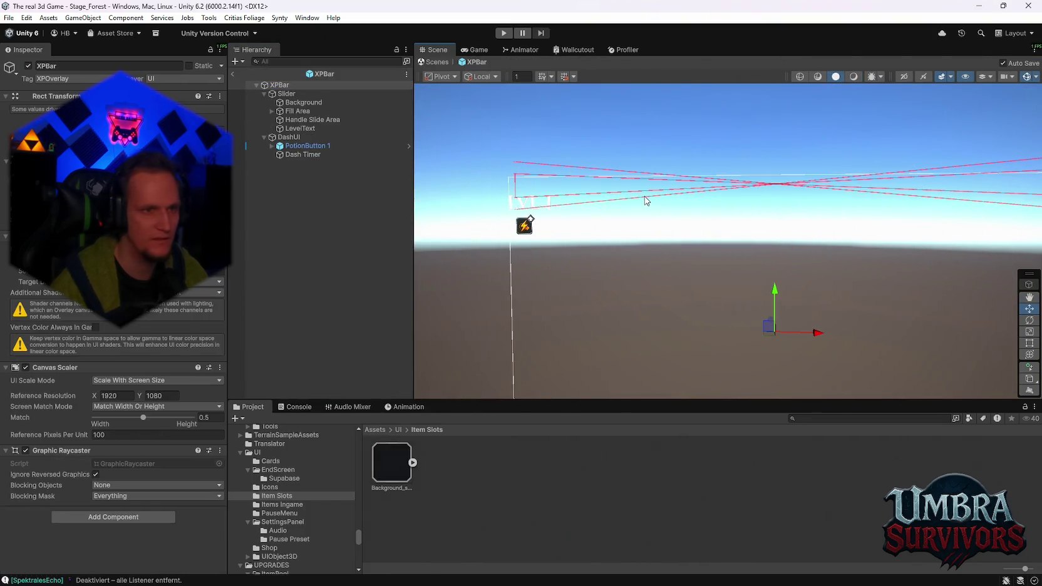
click(289, 87)
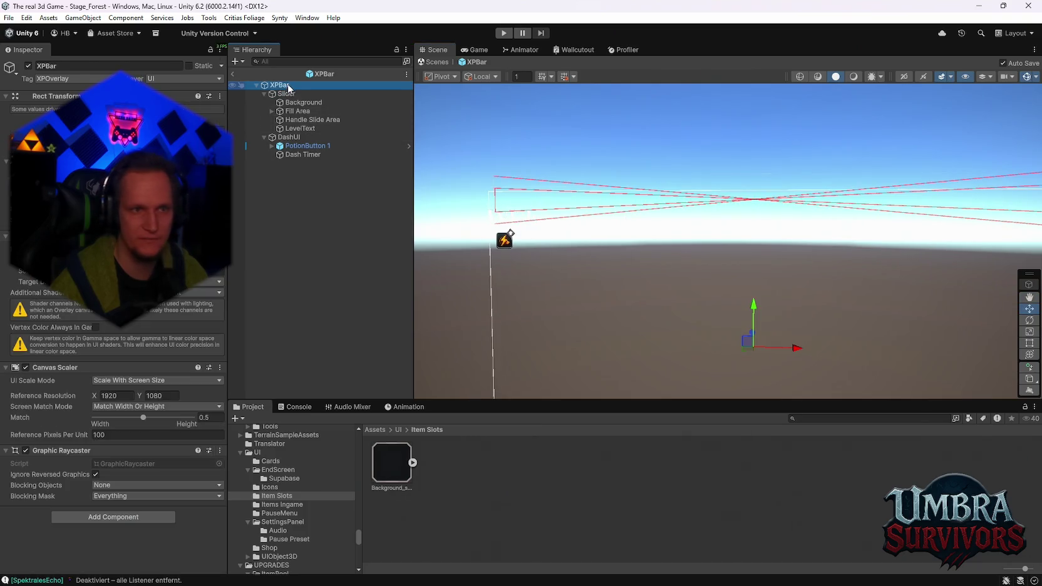
click(290, 94)
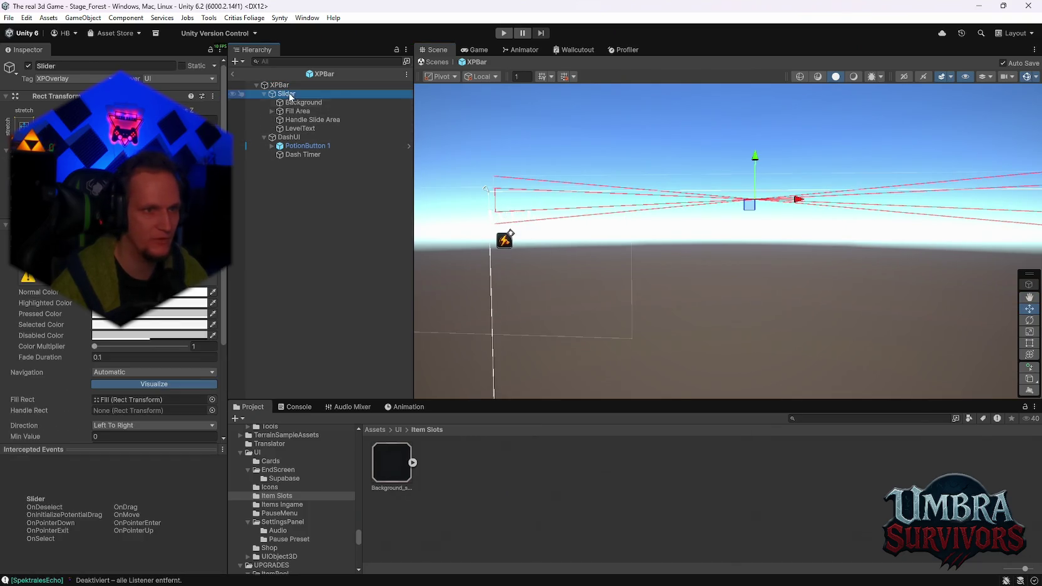
mouse_move(756, 168)
mouse_down()
mouse_move(393, 157)
mouse_move(587, 268)
mouse_move(746, 226)
mouse_move(662, 233)
mouse_move(520, 271)
mouse_up()
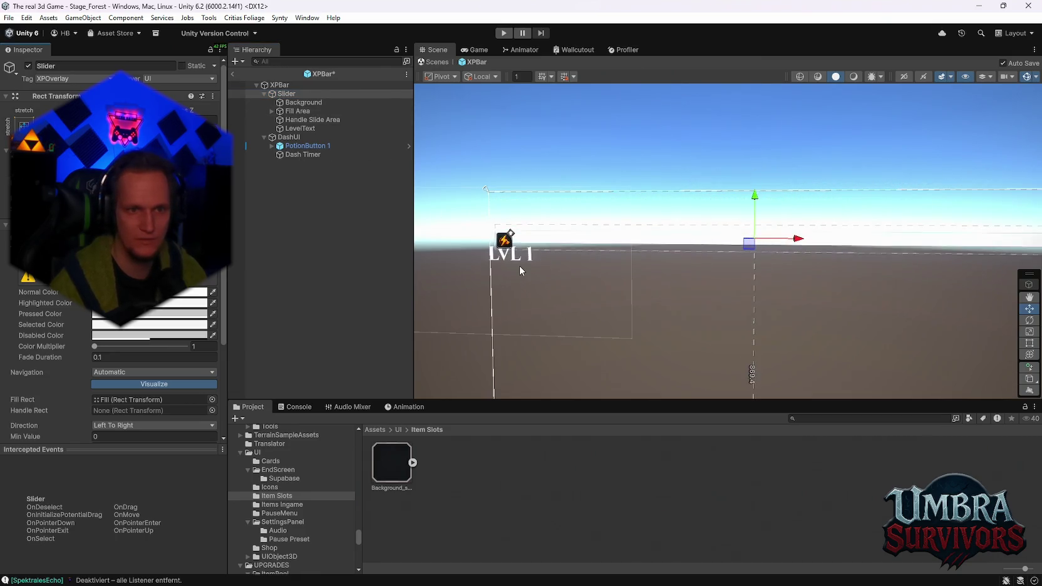
mouse_move(706, 224)
mouse_down()
mouse_move(684, 240)
mouse_move(720, 238)
mouse_move(693, 234)
mouse_up()
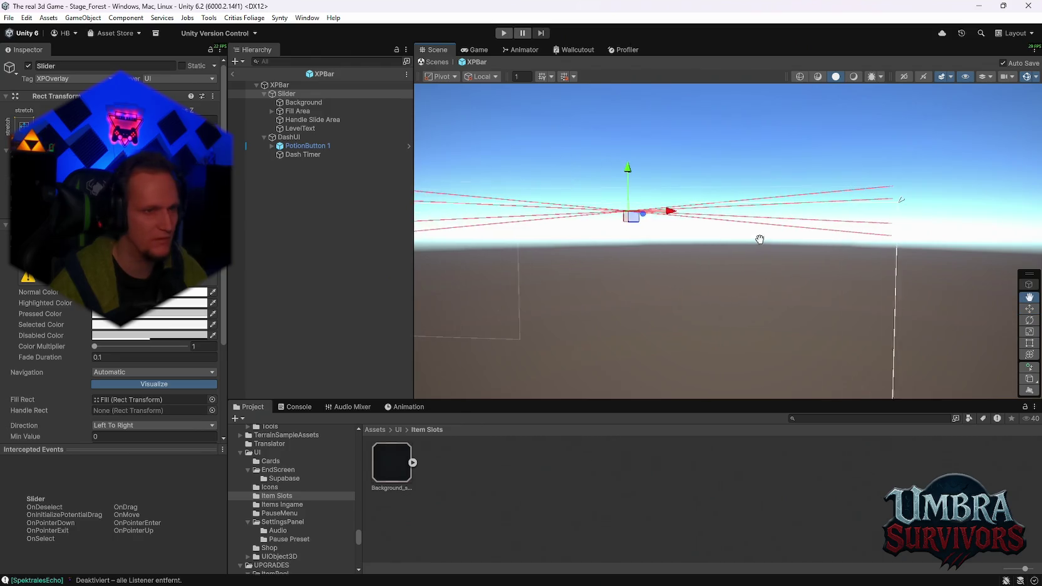
Inspect the DashUI object and its PotionButton 1 child.
click(294, 140)
scroll(625, 246, up, 2)
scroll(793, 266, down, 3)
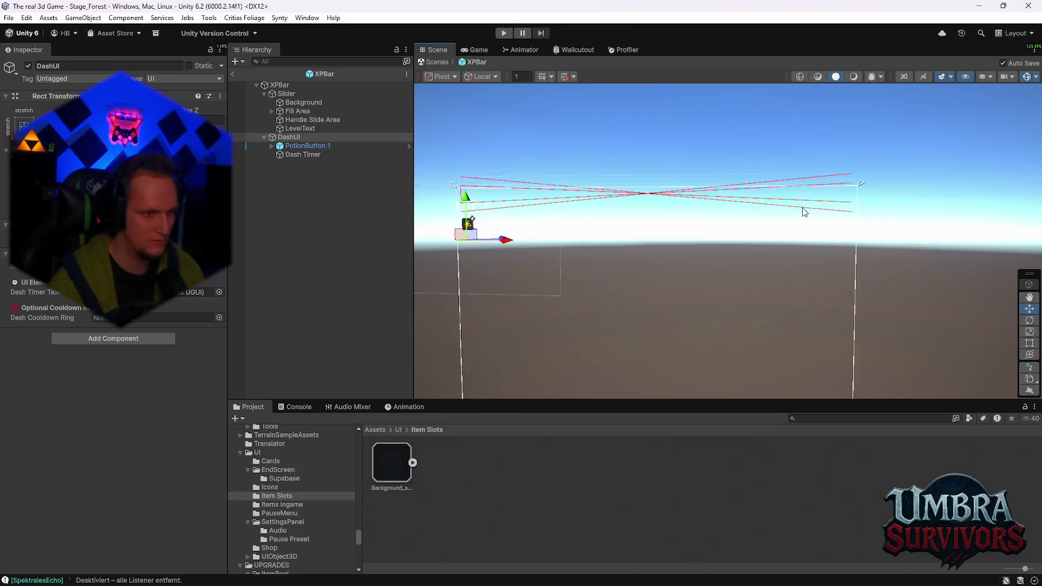
scroll(804, 212, down, 1)
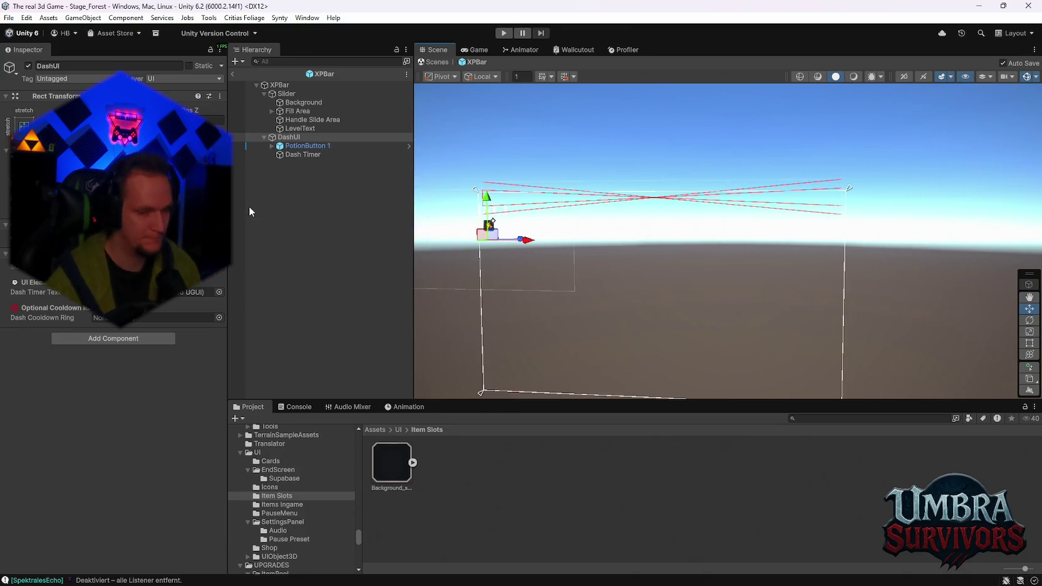
click(275, 204)
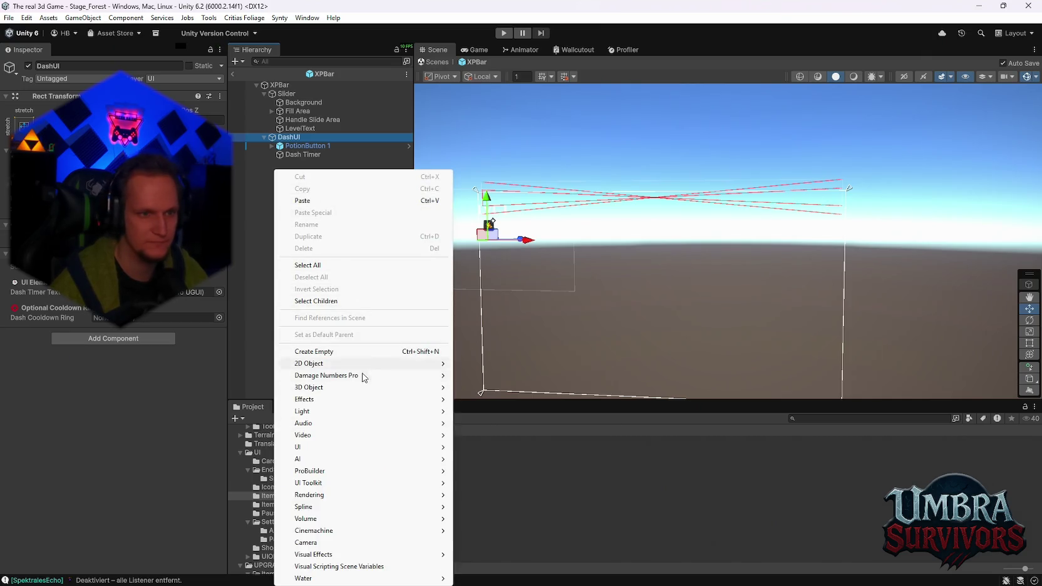
click(255, 233)
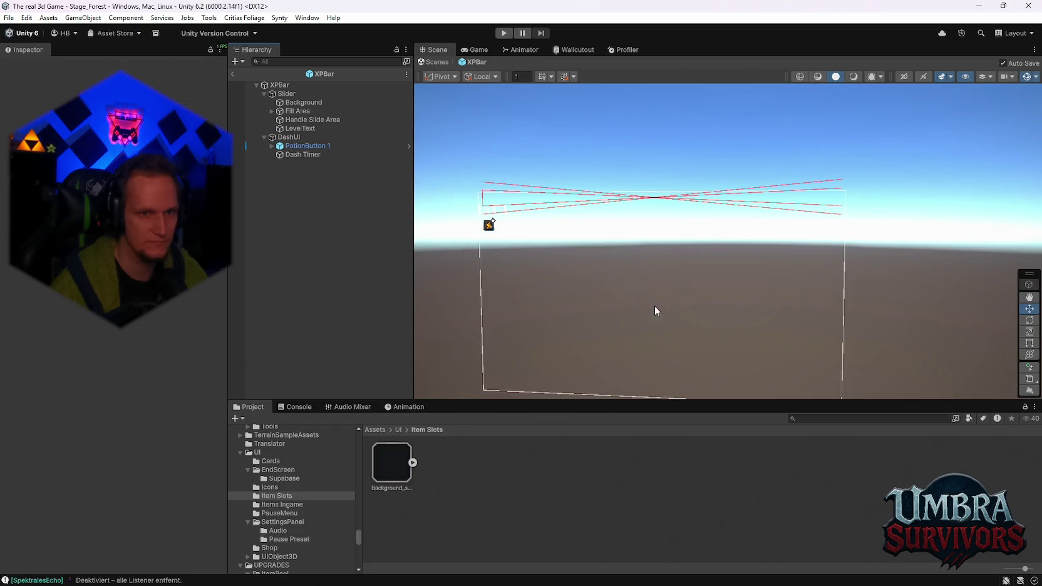
scroll(702, 297, up, 1)
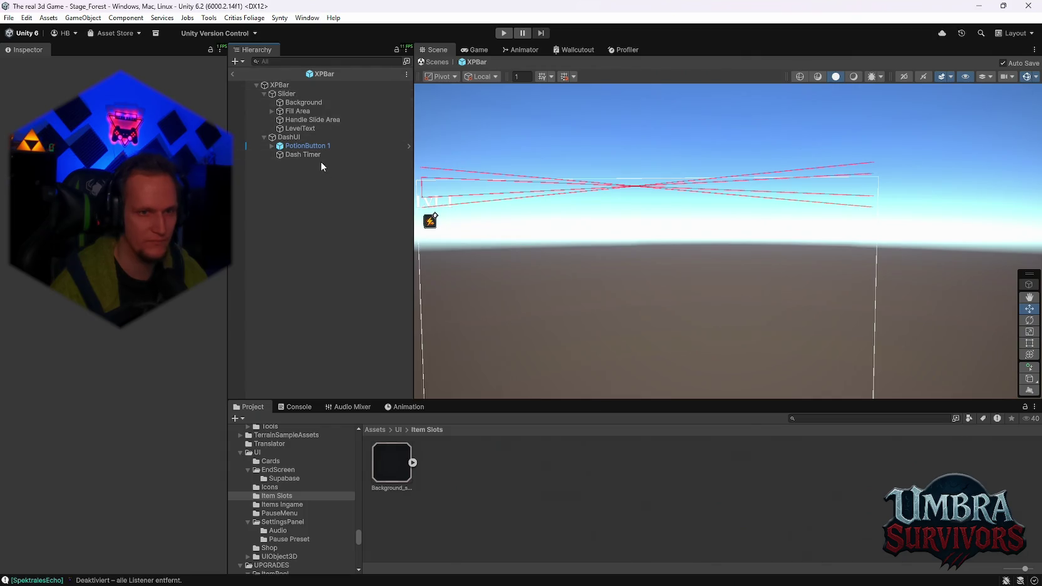
click(304, 145)
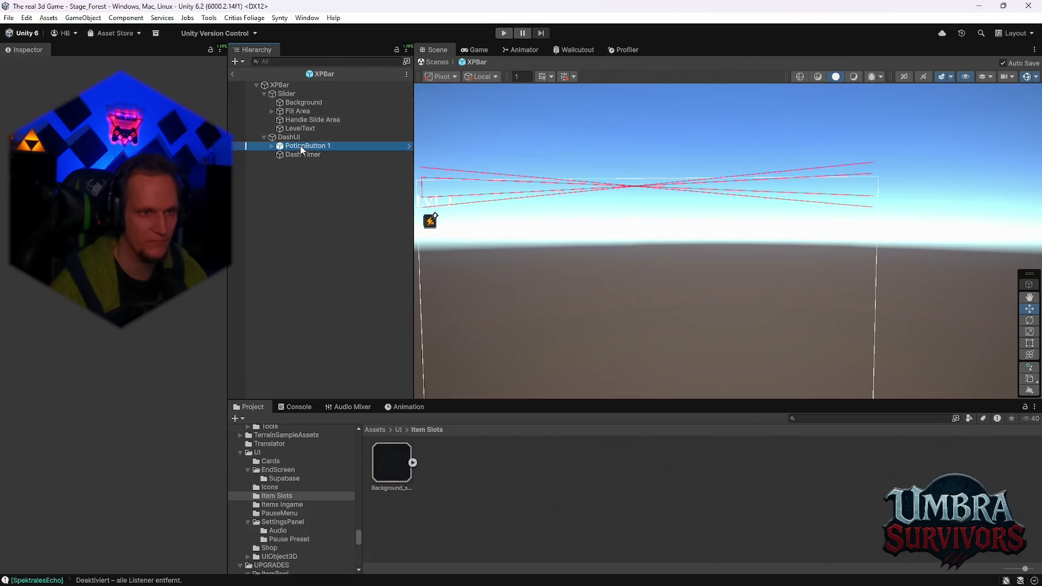
click(310, 183)
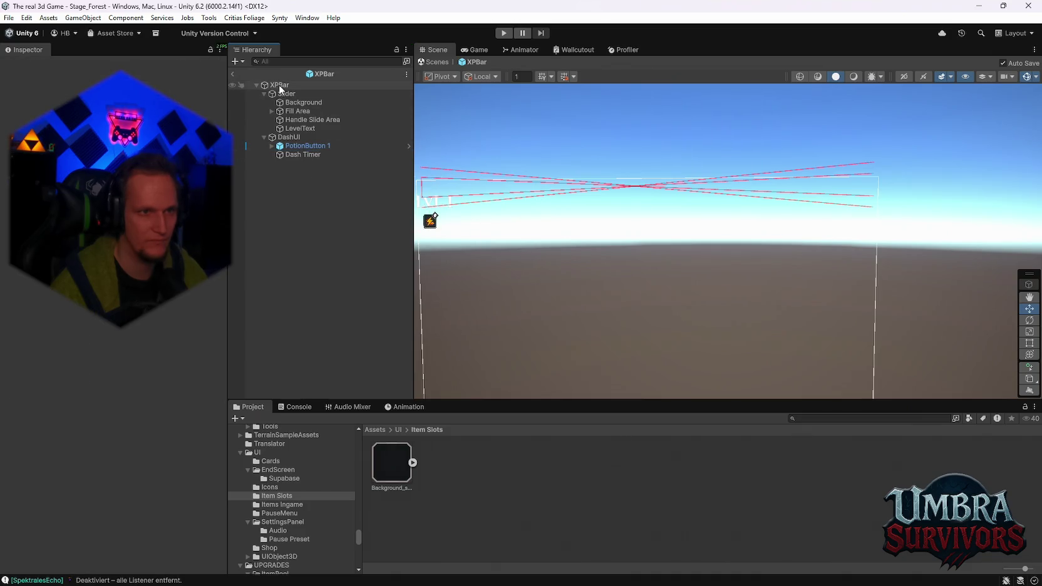
right_click(286, 217)
click(268, 240)
scroll(850, 220, up, 1)
mouse_move(851, 219)
mouse_down()
mouse_move(731, 221)
mouse_move(651, 205)
mouse_move(768, 277)
mouse_move(639, 302)
mouse_move(681, 259)
mouse_up()
click(279, 84)
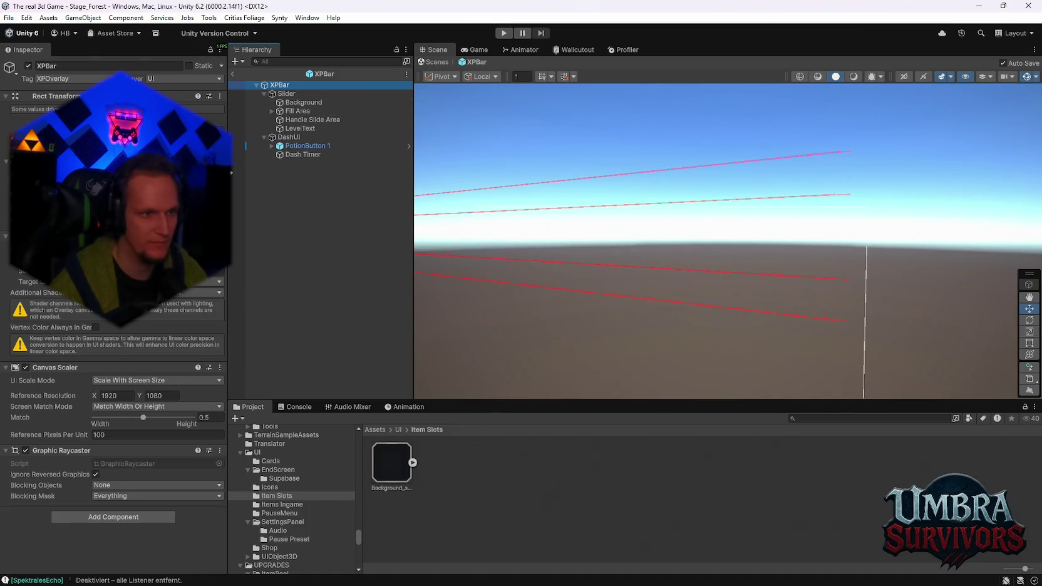
click(298, 103)
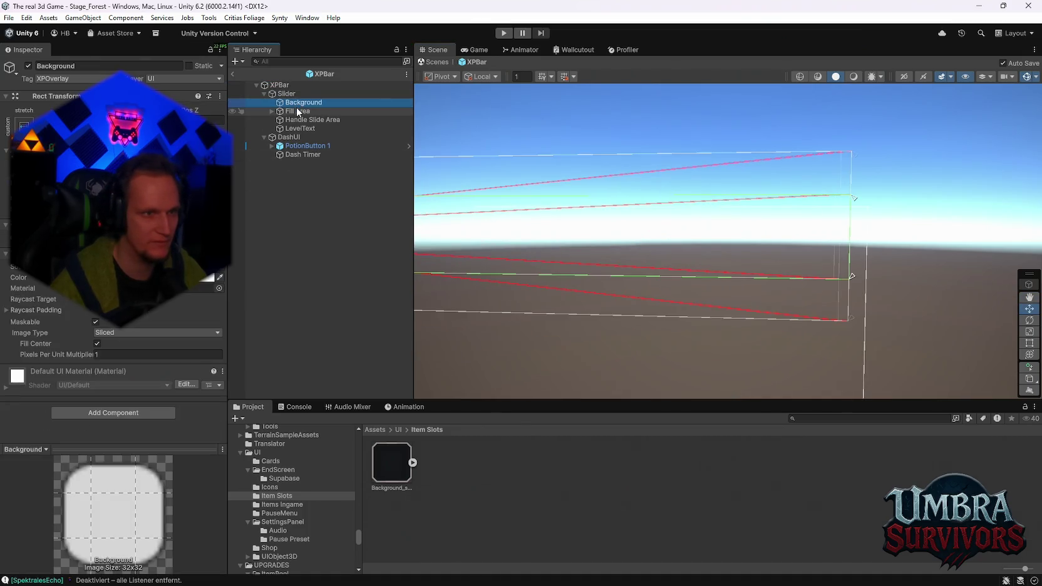
click(298, 111)
click(300, 119)
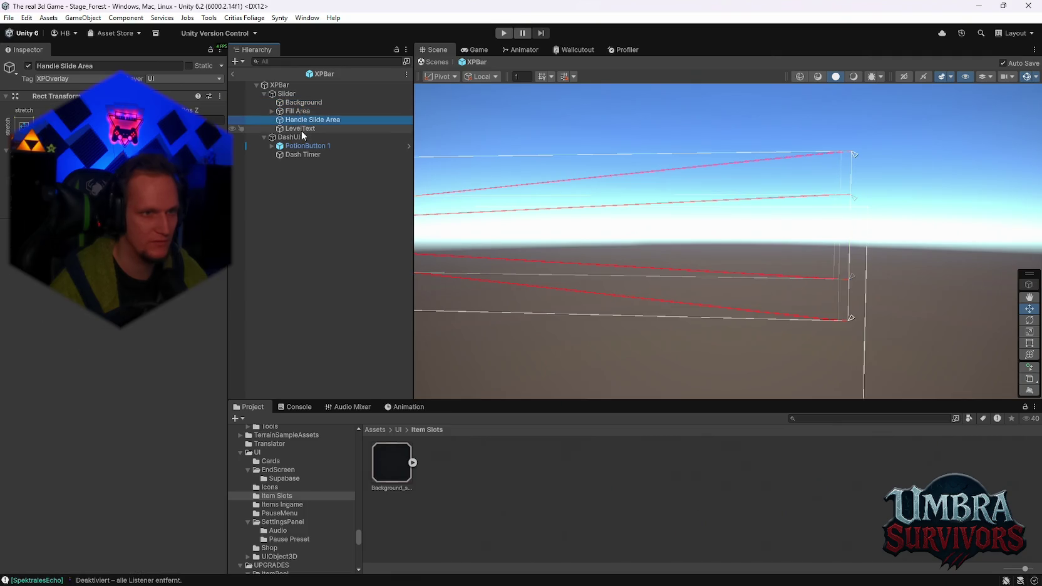
click(300, 130)
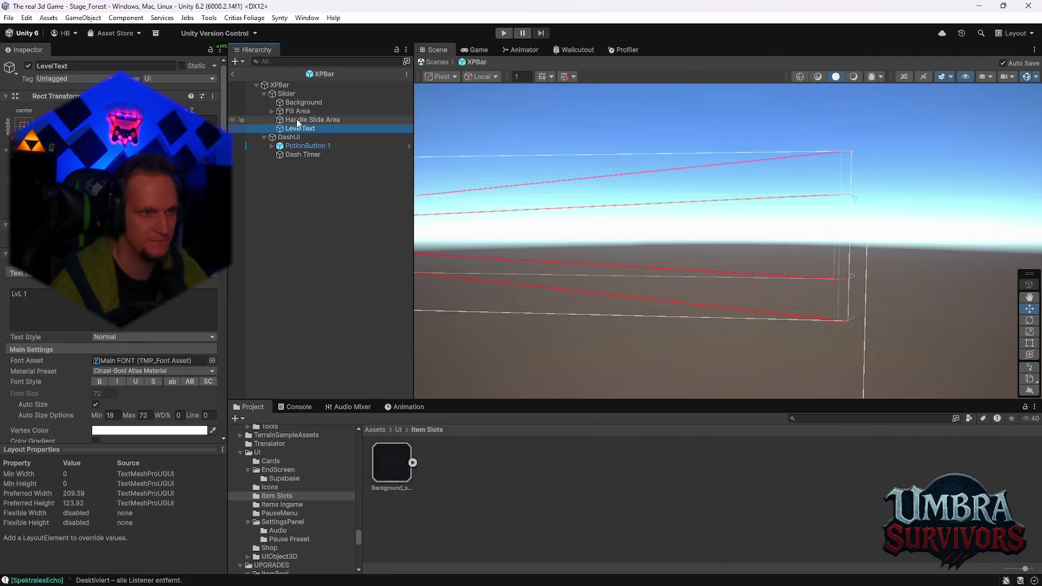
mouse_move(614, 250)
mouse_down()
mouse_move(668, 277)
mouse_move(817, 273)
mouse_move(795, 258)
mouse_move(749, 291)
mouse_move(511, 217)
mouse_move(542, 204)
mouse_move(677, 202)
mouse_move(622, 231)
mouse_up()
click(689, 282)
right_click(297, 222)
click(347, 319)
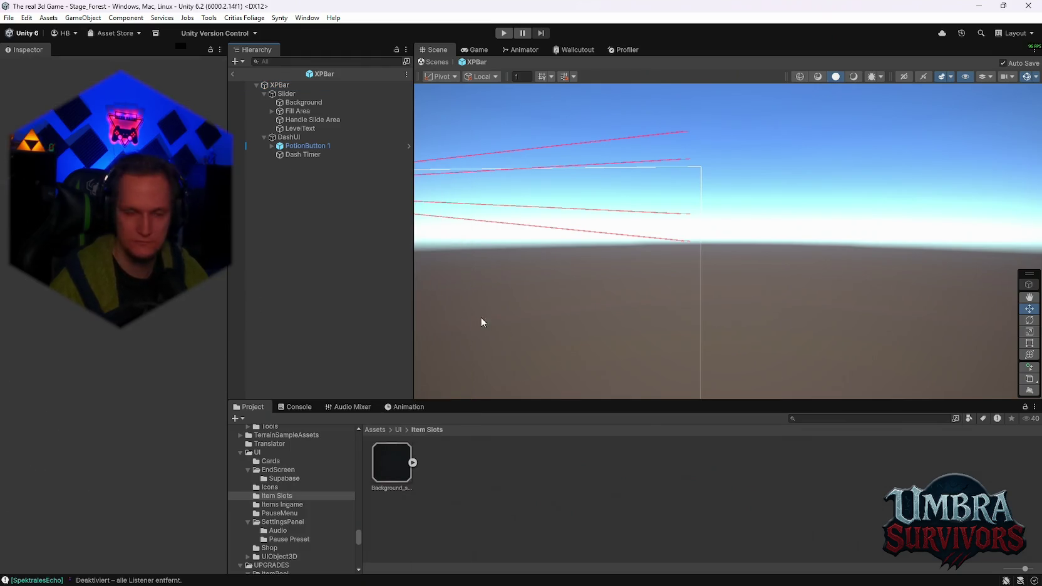
right_click(313, 192)
Create an empty 'Weapons slots' object under XPBar with three empty children.
click(361, 353)
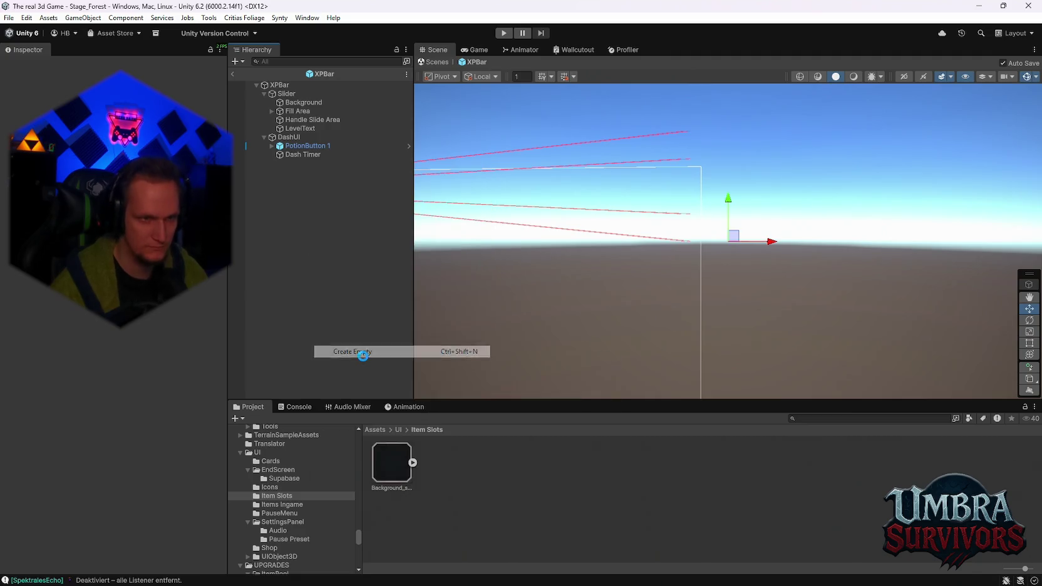
text(Weapons slo)
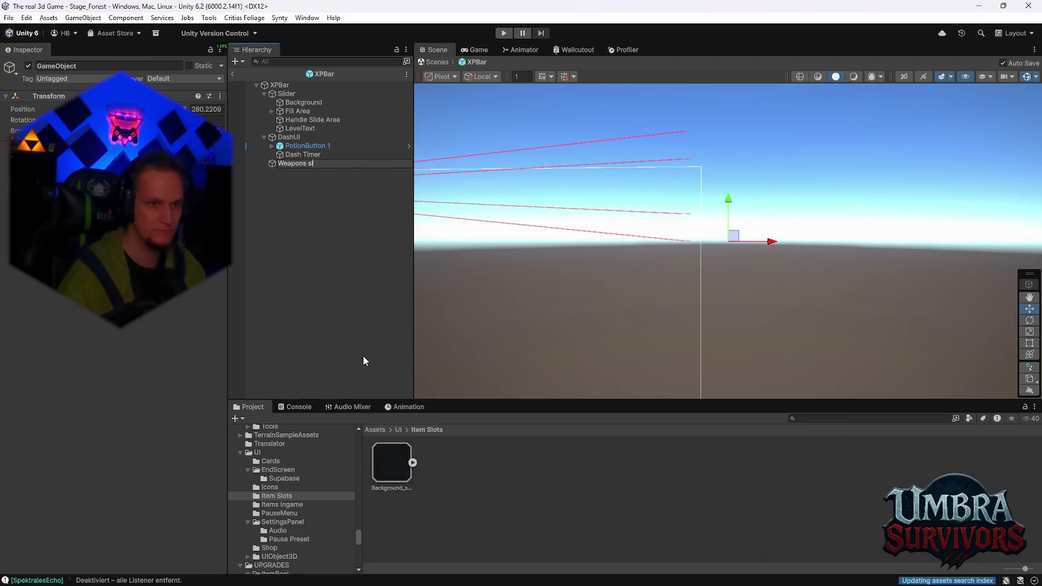
text(ts)
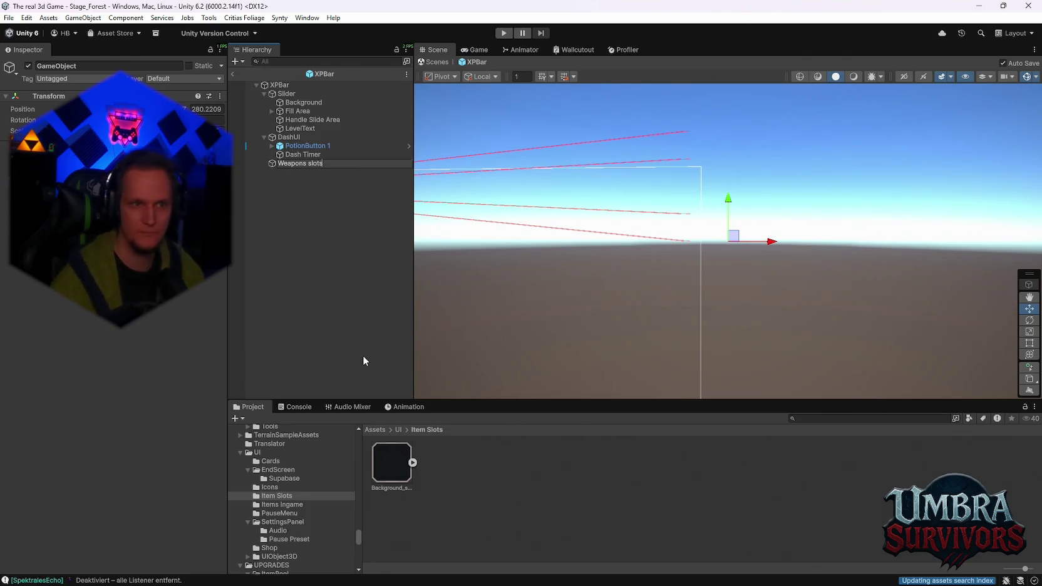
key(Return)
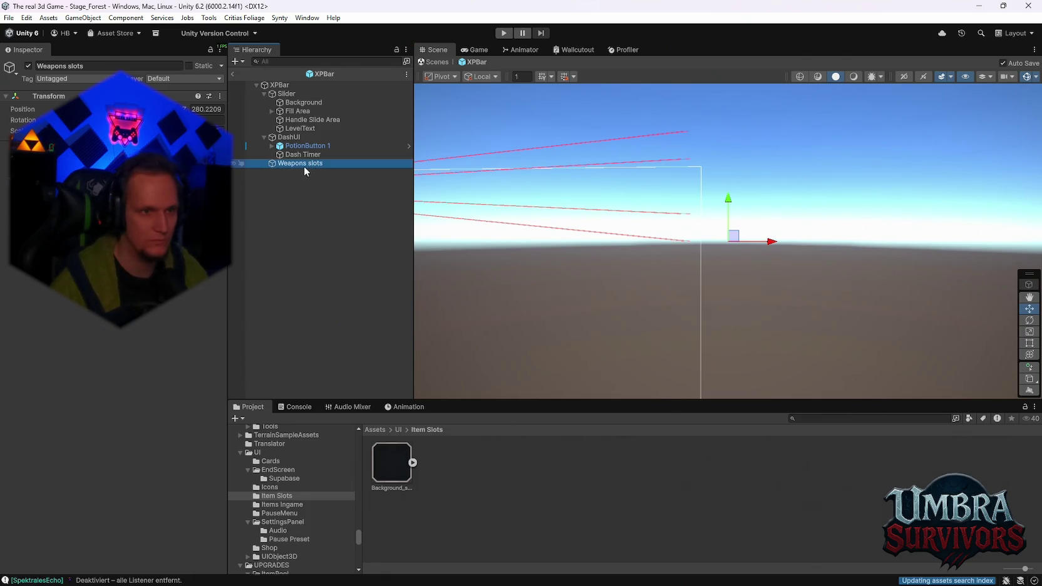
right_click(301, 163)
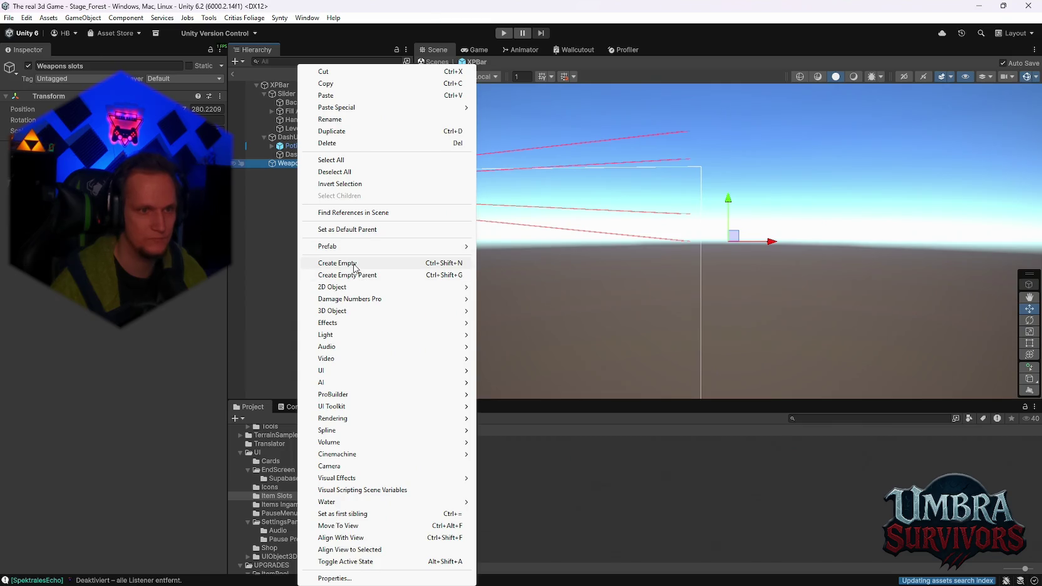
click(356, 264)
key(ctrl+d)
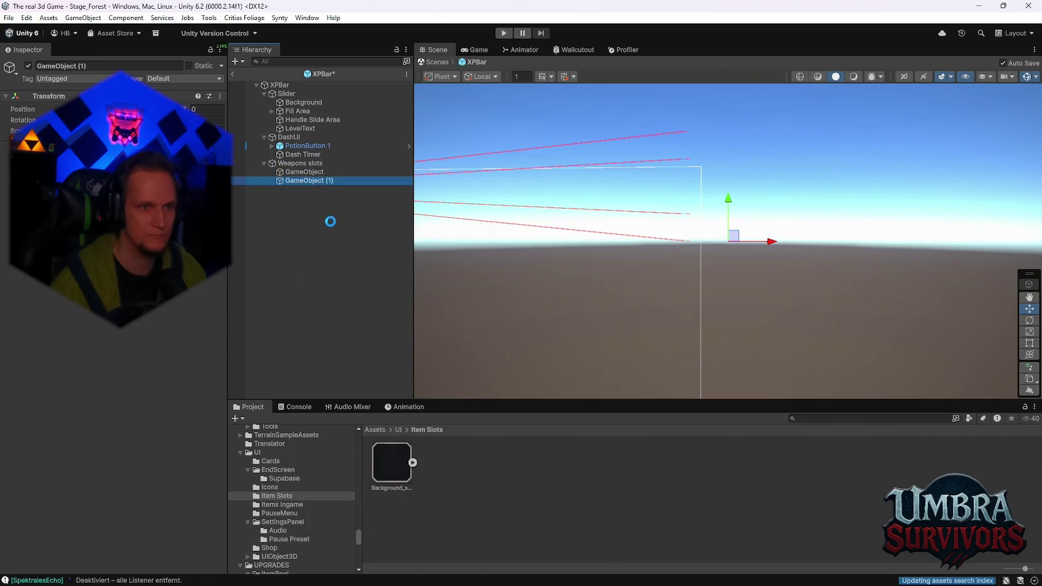
key(ctrl+d)
Rename the first two children to 'Weapon 1' and 'Weapon 2'.
right_click(292, 174)
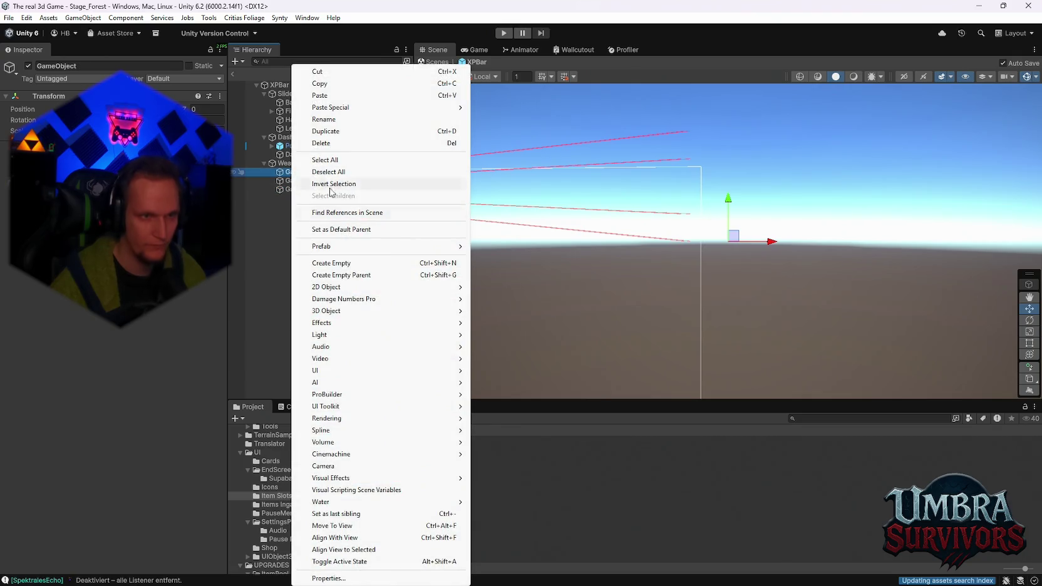
click(325, 119)
text(Weap)
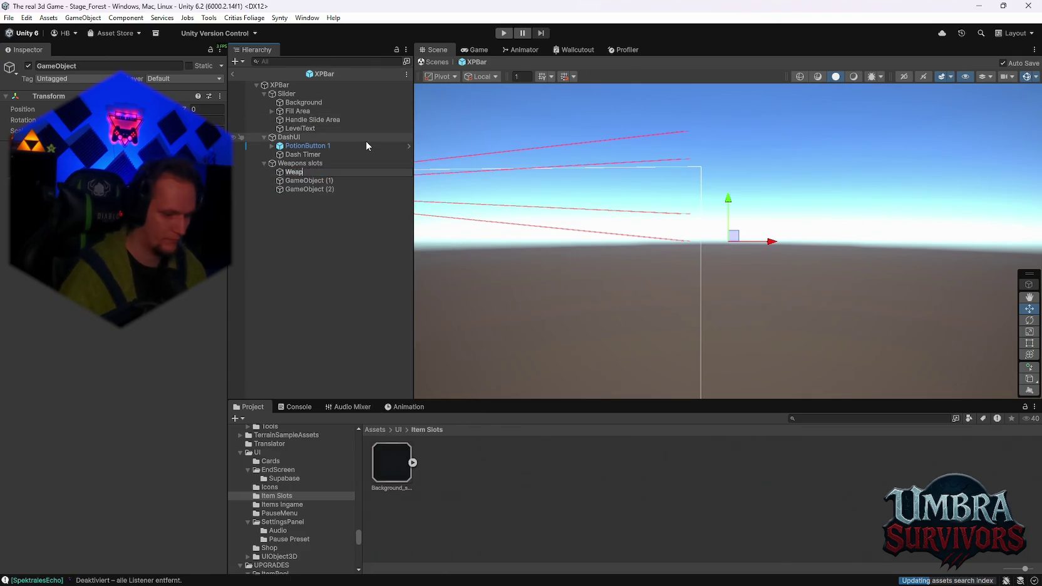
text(on 1)
key(Return)
right_click(336, 180)
click(369, 107)
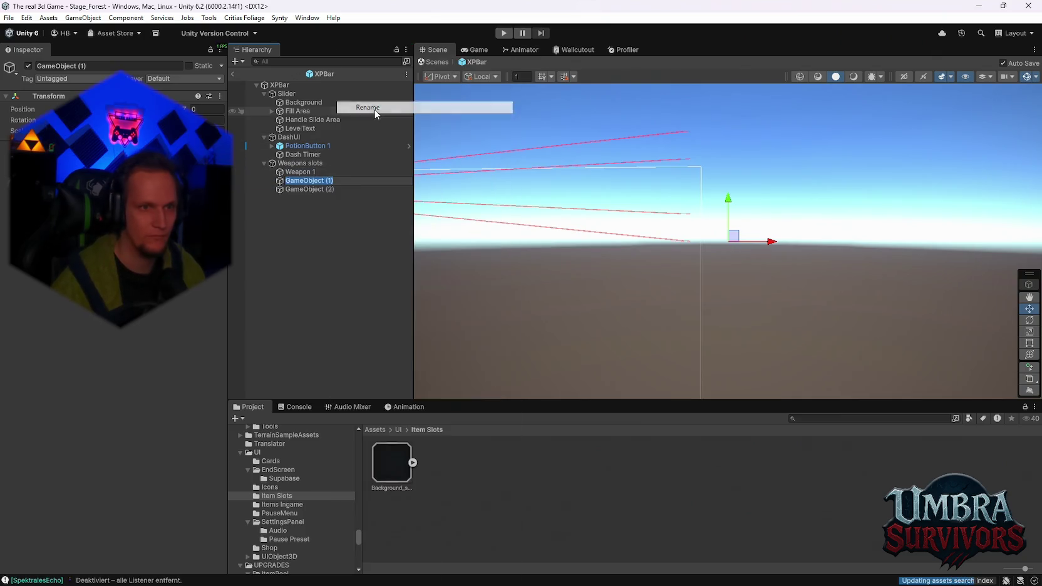
text(Weapon 2)
key(Return)
Rename the third child to 'Weapon 3', correcting a mistyped 'Weapon 4'.
right_click(332, 189)
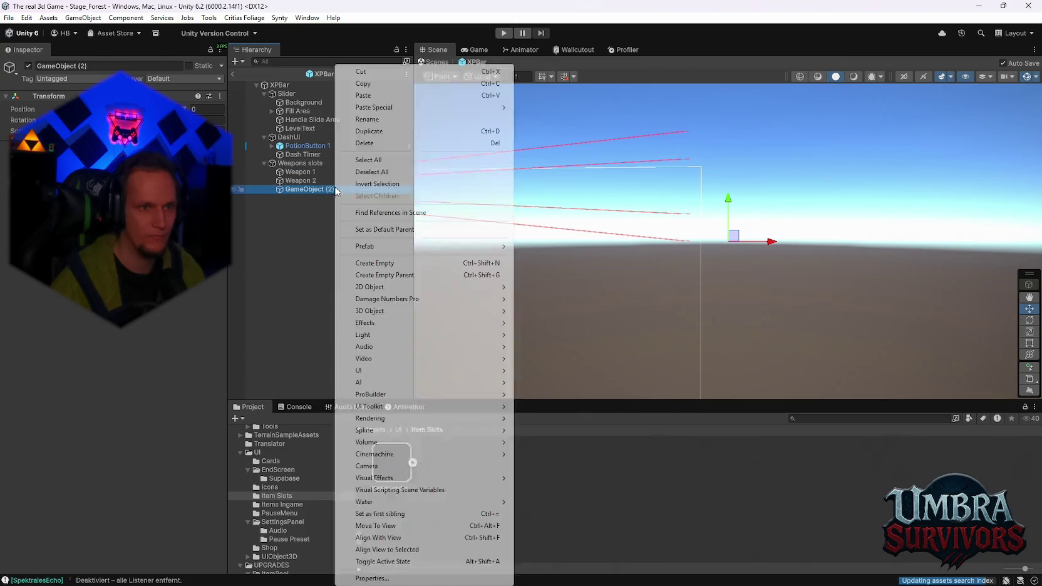
click(371, 124)
text(Weapon 13)
key(BackSpace)
key(BackSpace)
text(4)
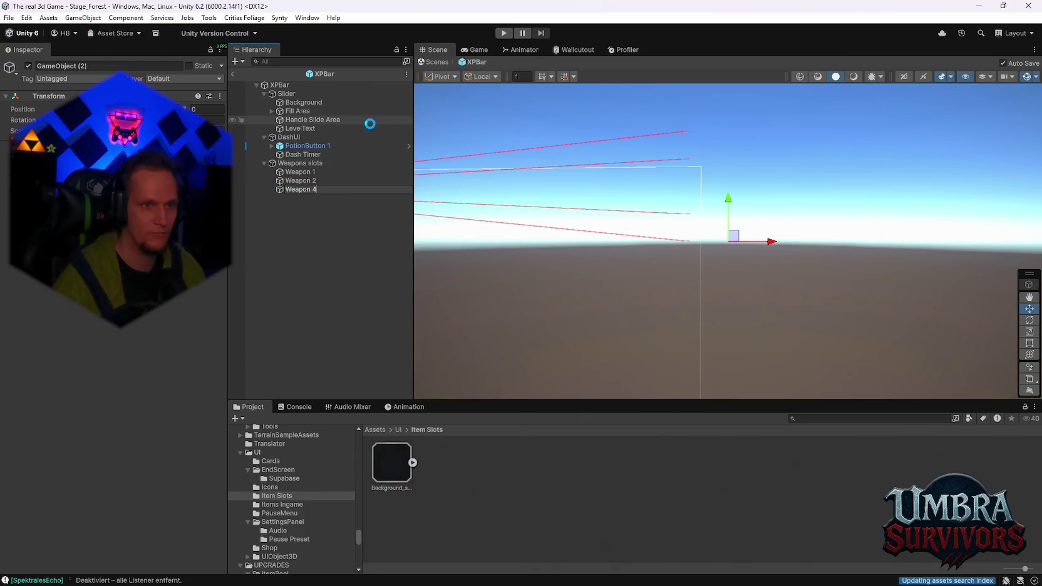
key(Return)
right_click(299, 189)
click(338, 119)
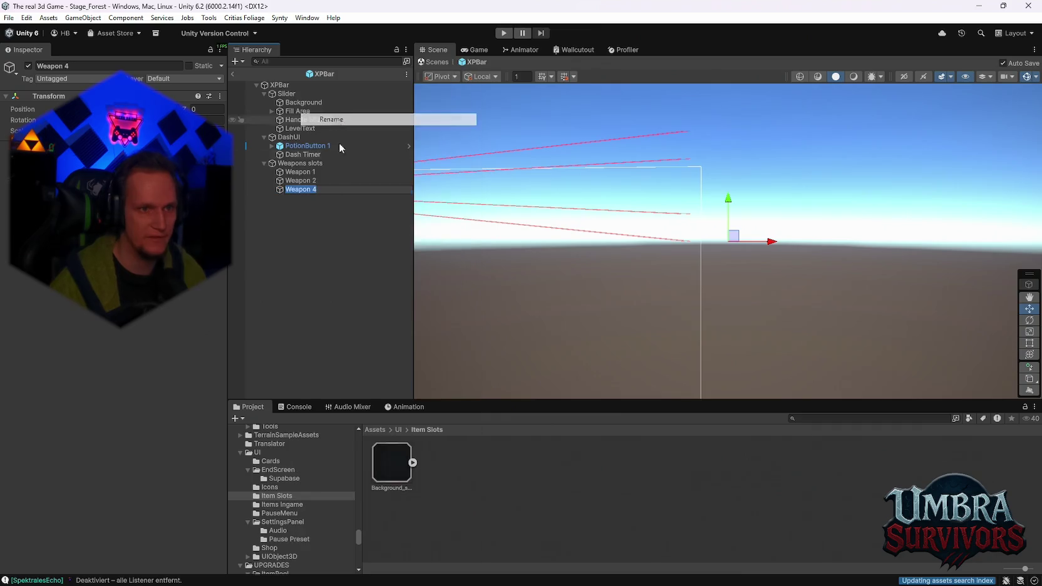
key(BackSpace)
text(3)
key(Return)
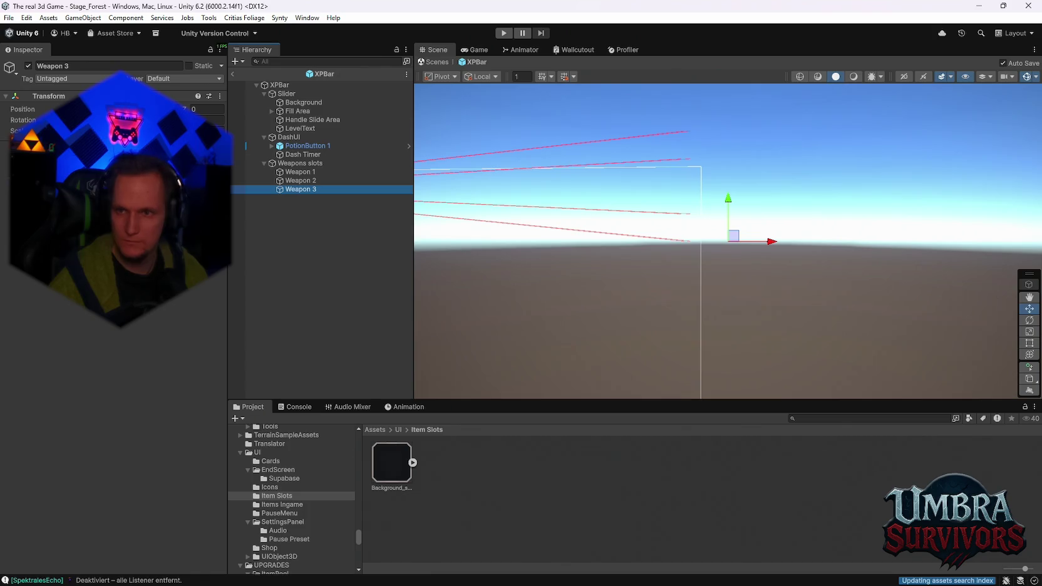
right_click(292, 174)
Select Weapon 1, 2 and 3 together and add a UI Image child to each.
click(277, 217)
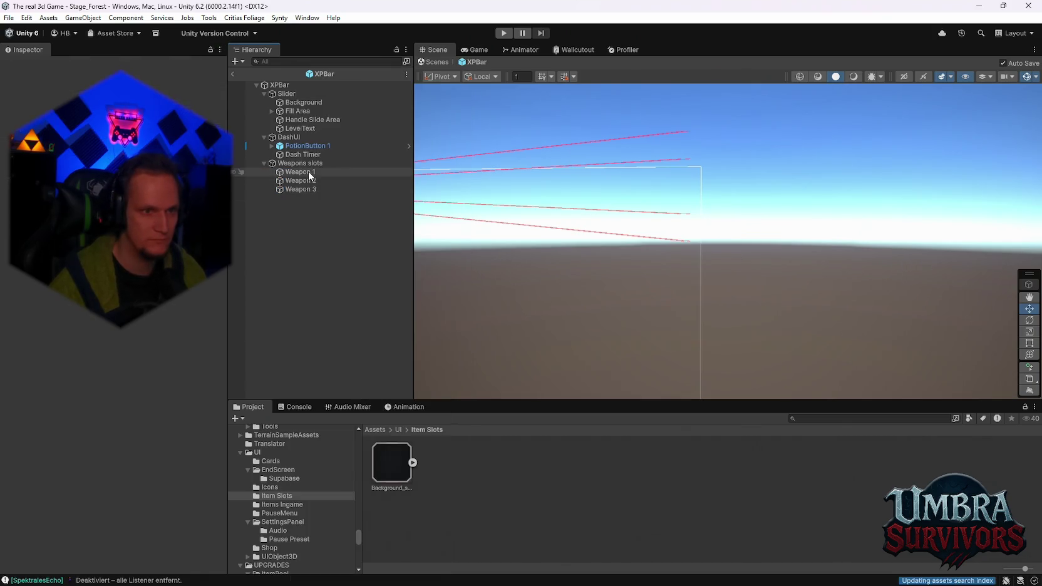
click(308, 171)
ctrl+click(296, 181)
ctrl+click(300, 189)
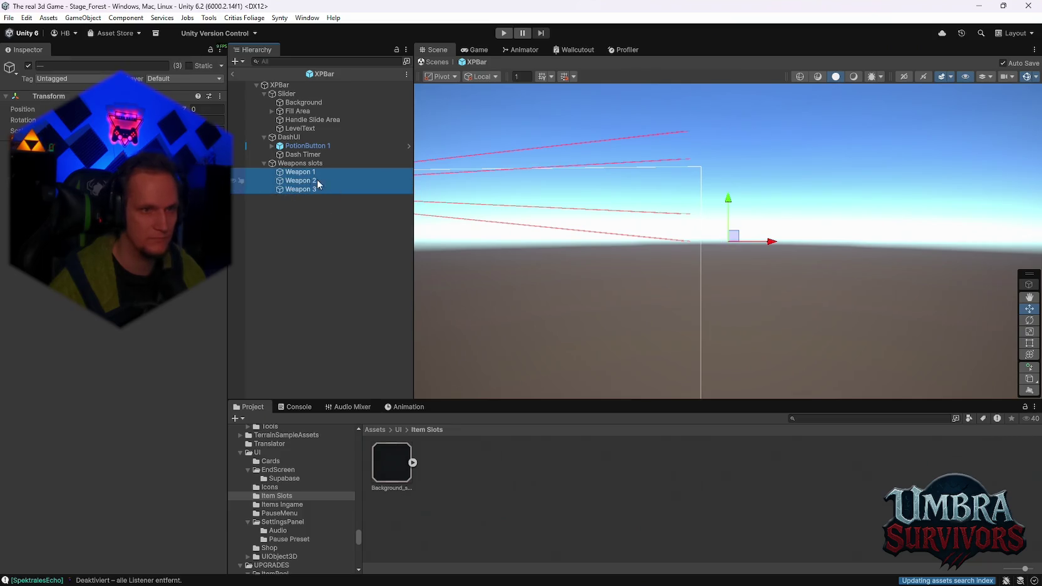
right_click(302, 180)
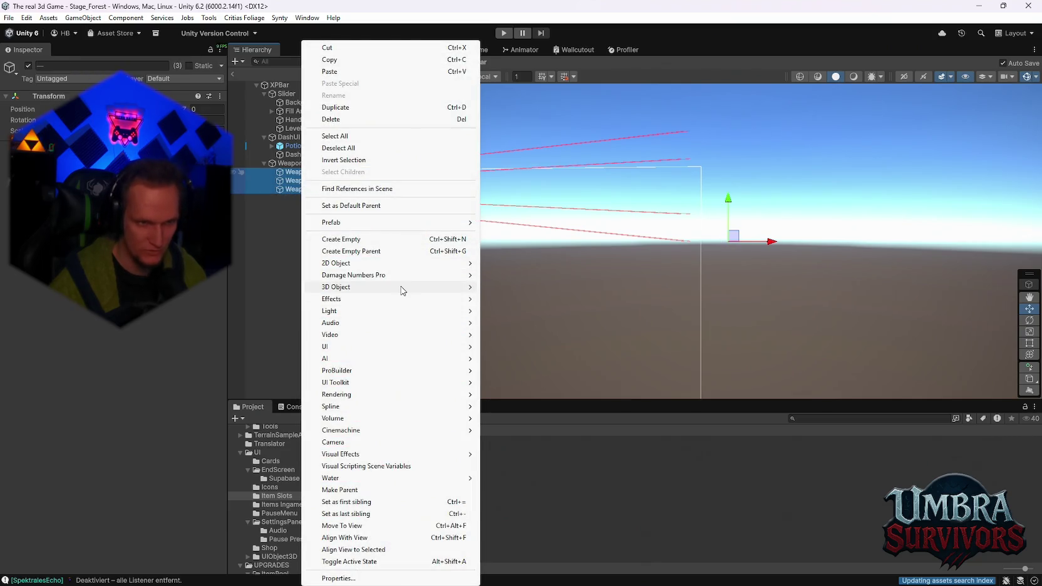
mouse_move(411, 348)
click(525, 364)
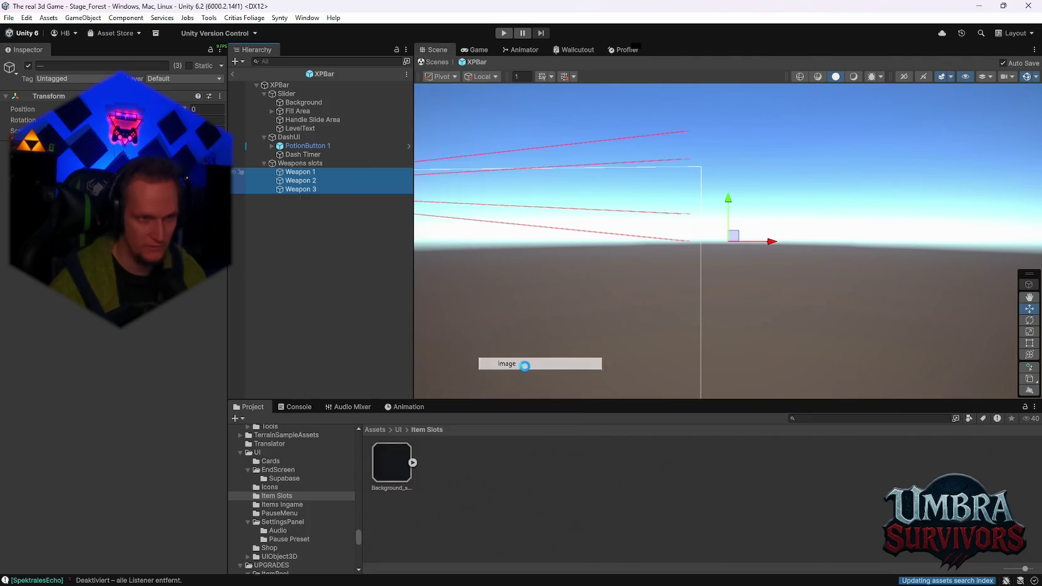
Expand Weapon 1 and Weapon 2 to check their new Image children in the Scene view.
click(272, 180)
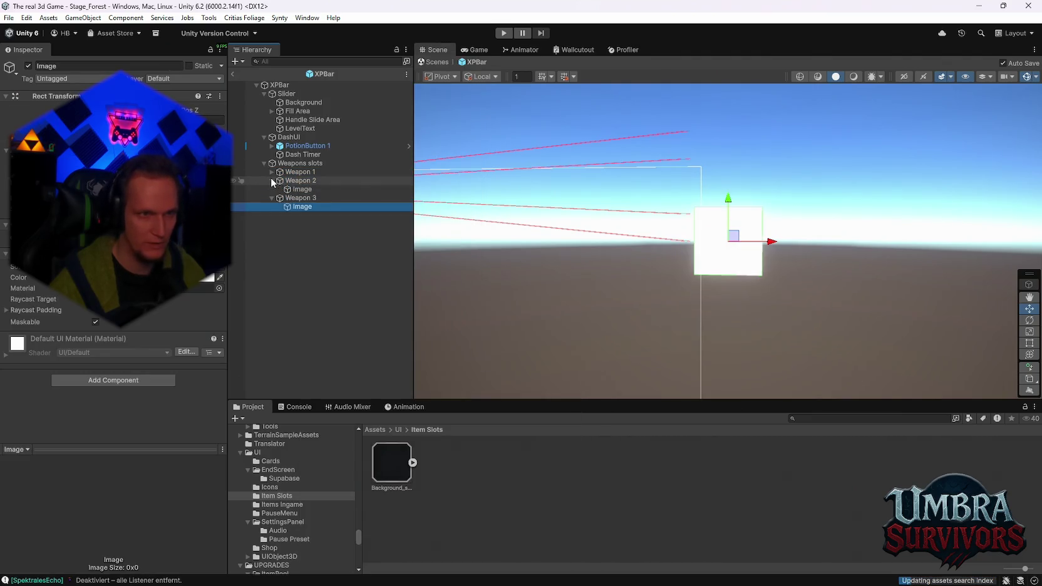
click(272, 172)
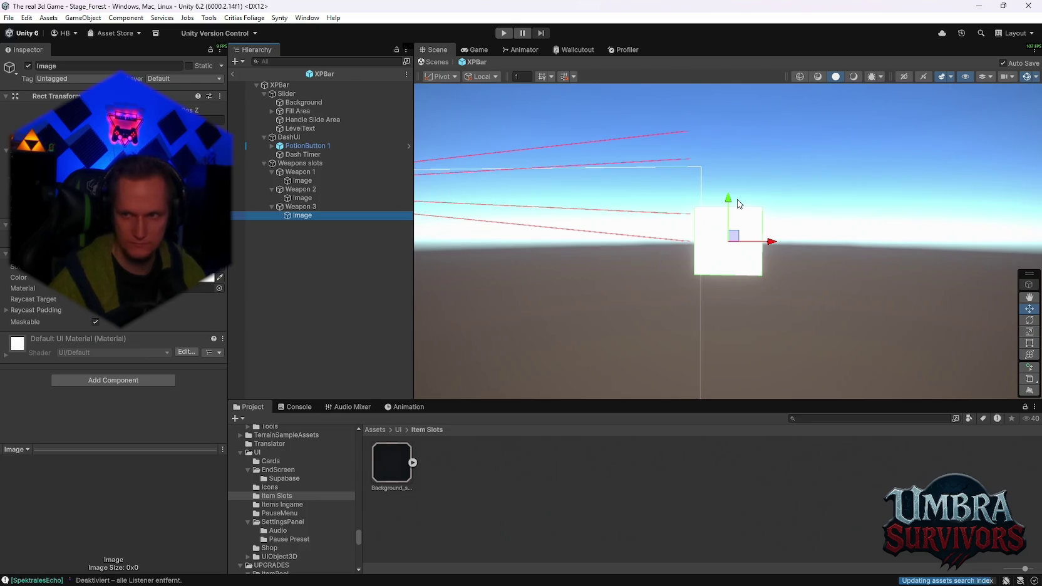
mouse_move(869, 212)
mouse_down()
mouse_move(661, 207)
mouse_move(697, 251)
mouse_move(770, 273)
mouse_move(607, 263)
mouse_up()
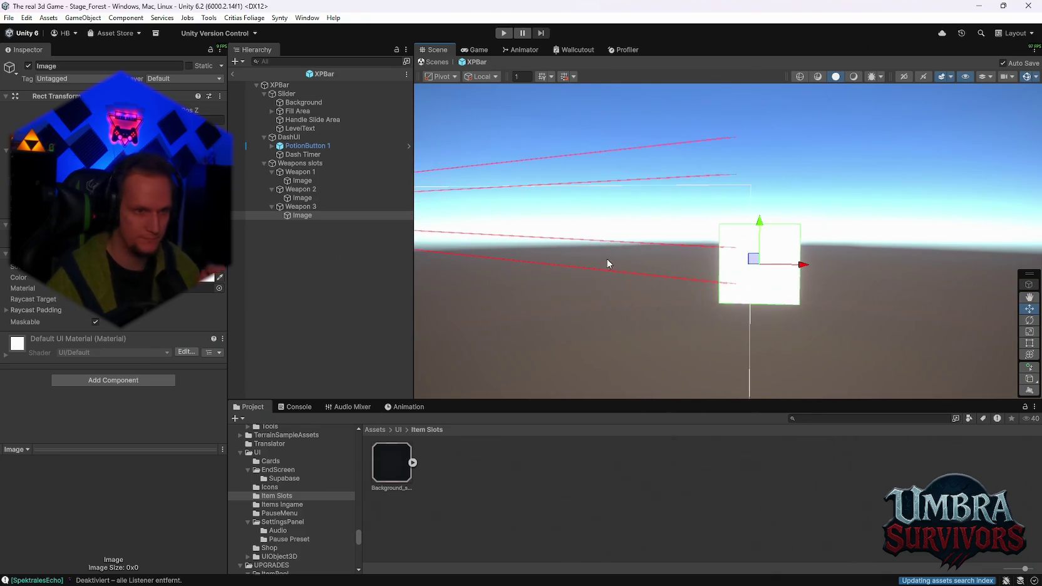
click(316, 172)
shift+click(304, 189)
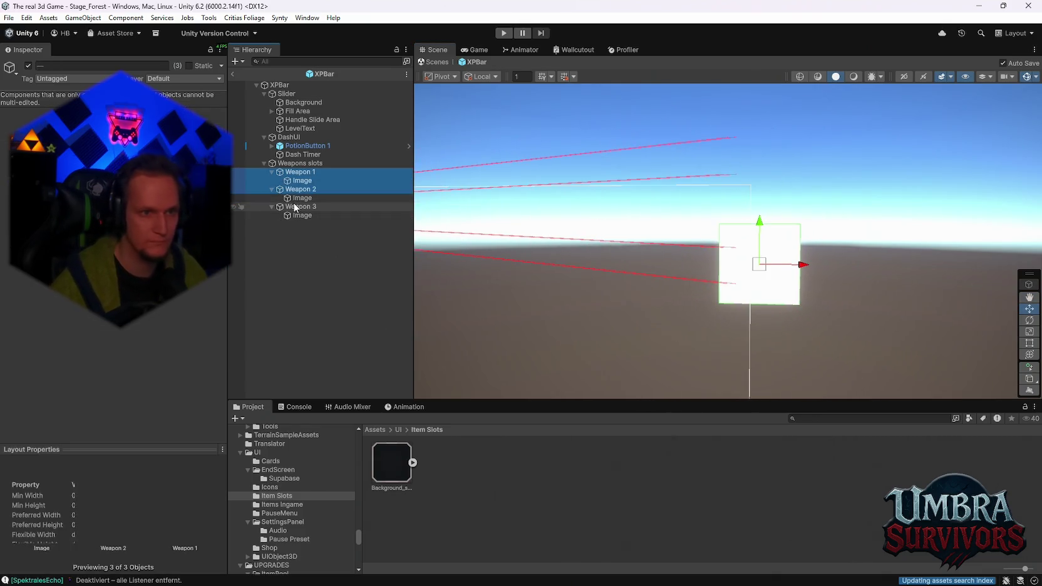
shift+click(296, 207)
mouse_move(791, 275)
mouse_down()
mouse_move(745, 263)
mouse_move(802, 233)
mouse_up()
Reselect Weapon 1, 2 and 3 together to create another child for each slot.
click(300, 181)
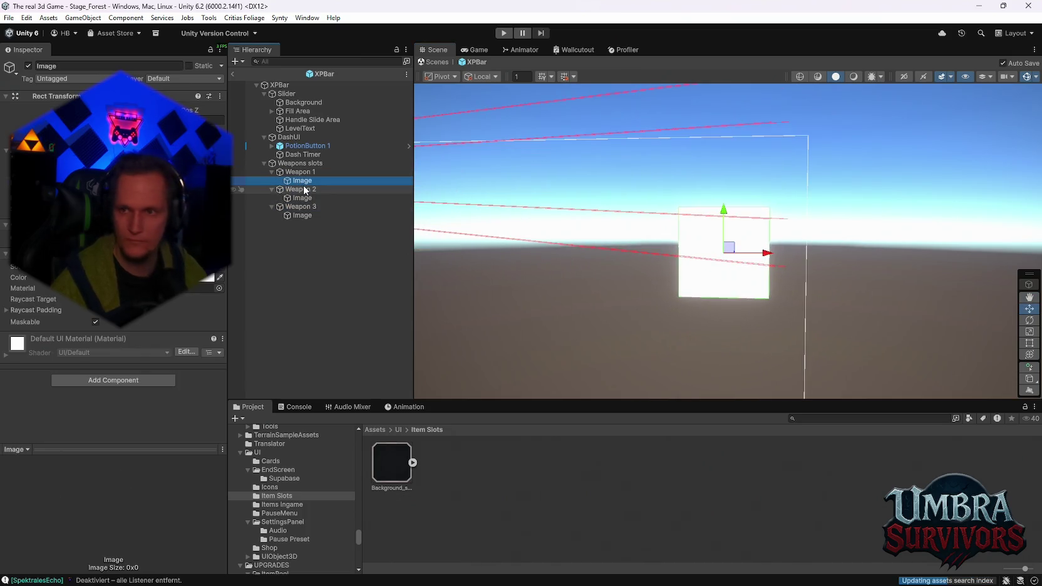
click(302, 189)
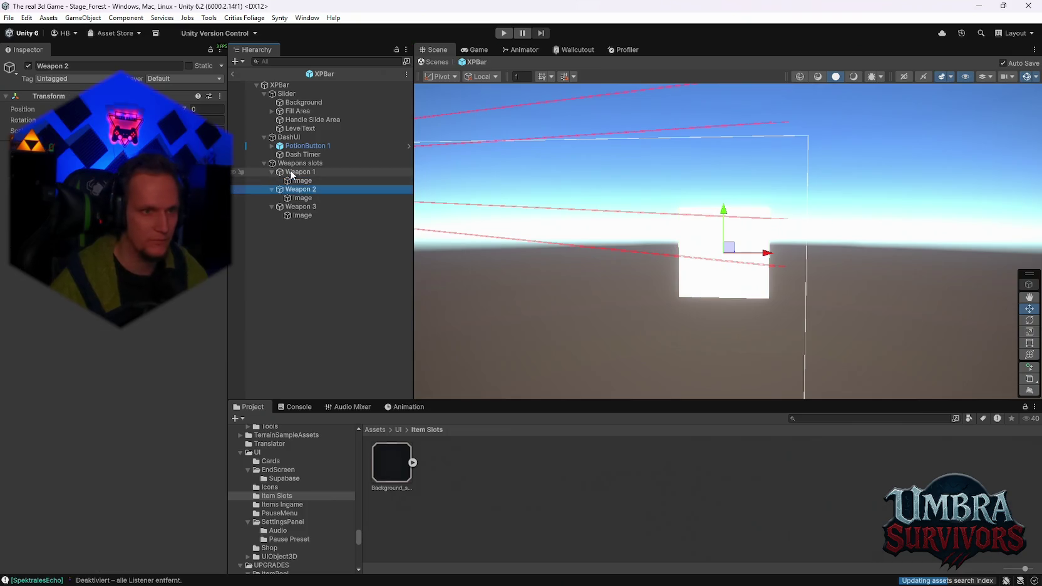
ctrl+click(293, 178)
ctrl+click(300, 207)
right_click(296, 190)
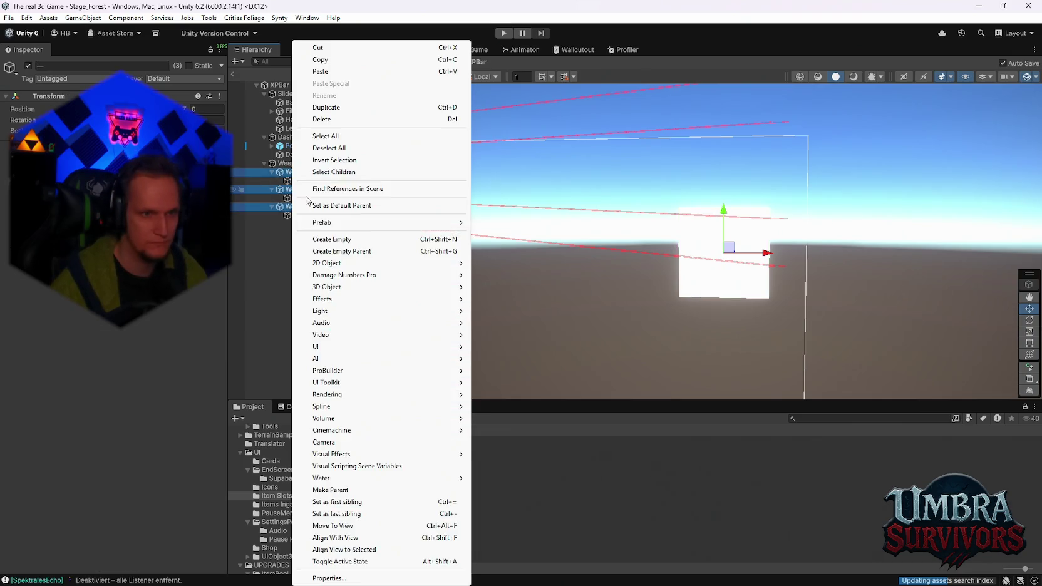
Add a Text (TMP) child to each of the three weapon slots.
mouse_move(384, 347)
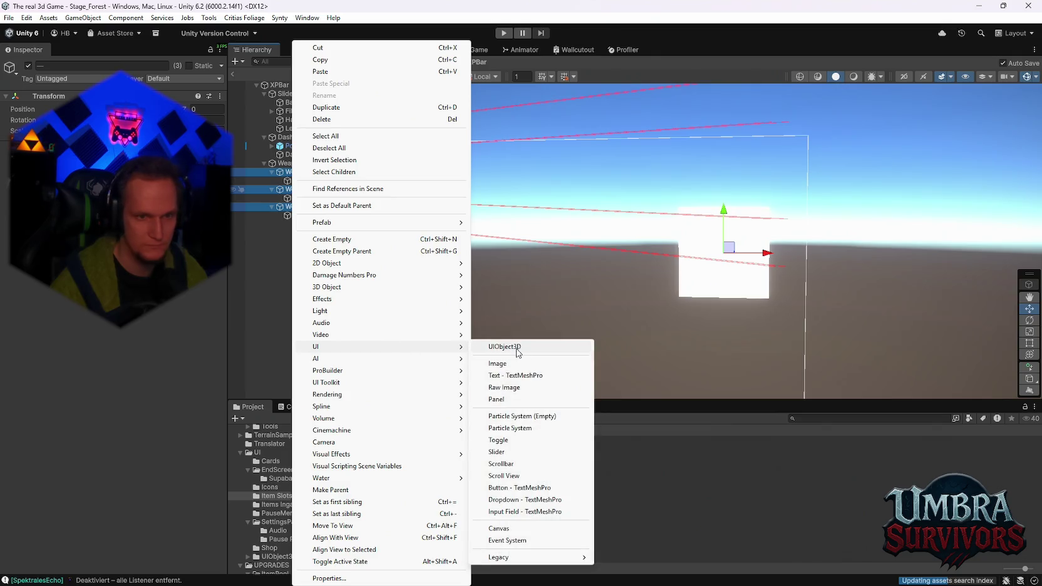
click(528, 375)
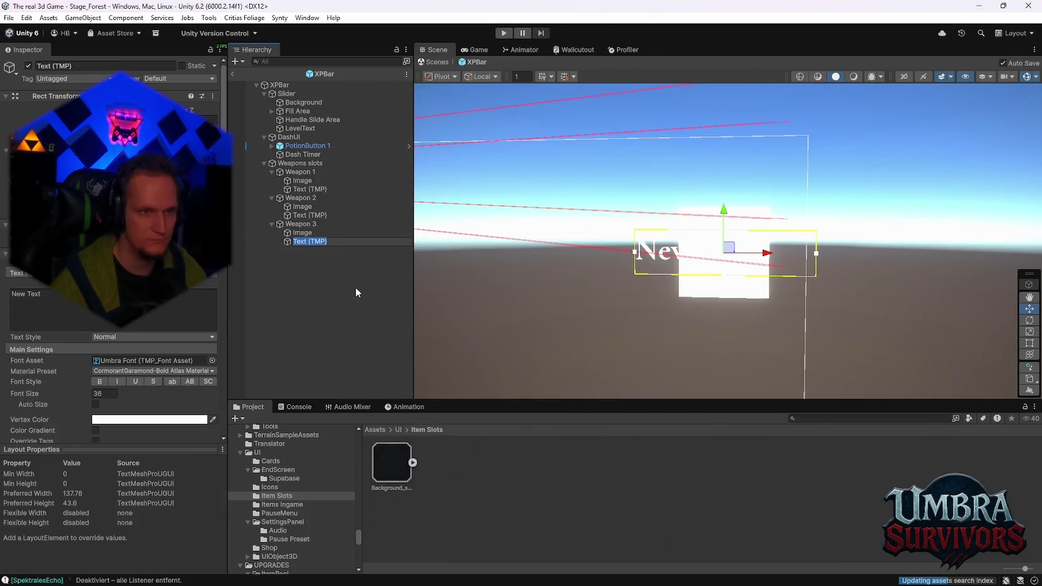
click(320, 298)
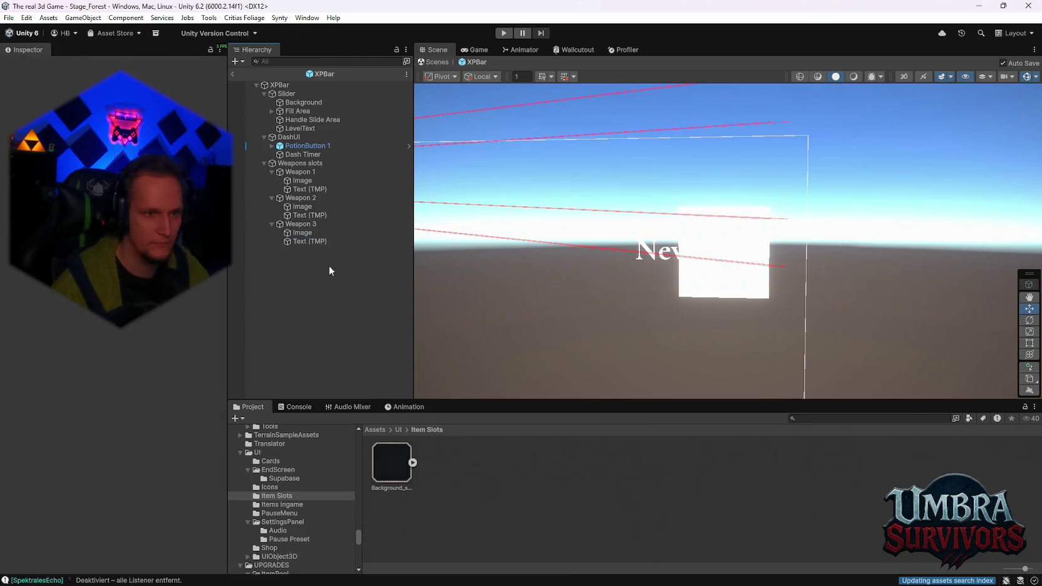
Reposition Weapon 2 and Weapon 1 with the Move gizmo, then select Weapons slots.
click(299, 198)
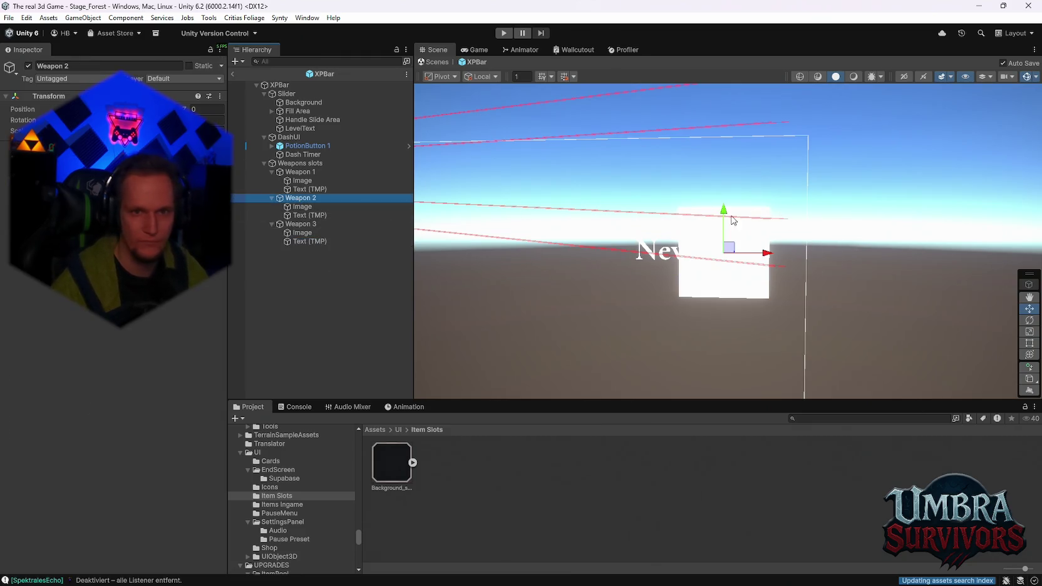
drag(725, 220, 725, 156)
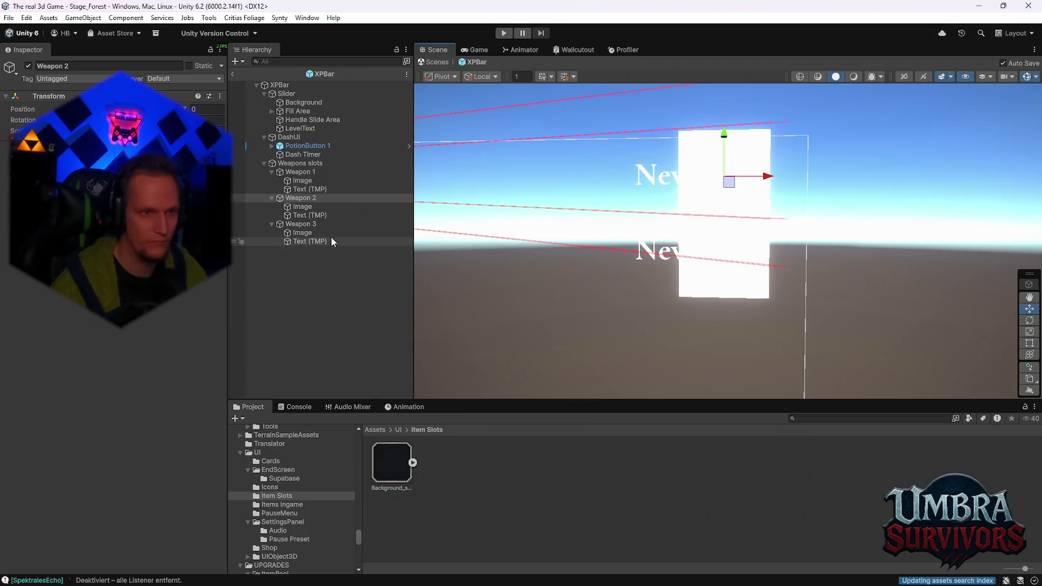
click(300, 172)
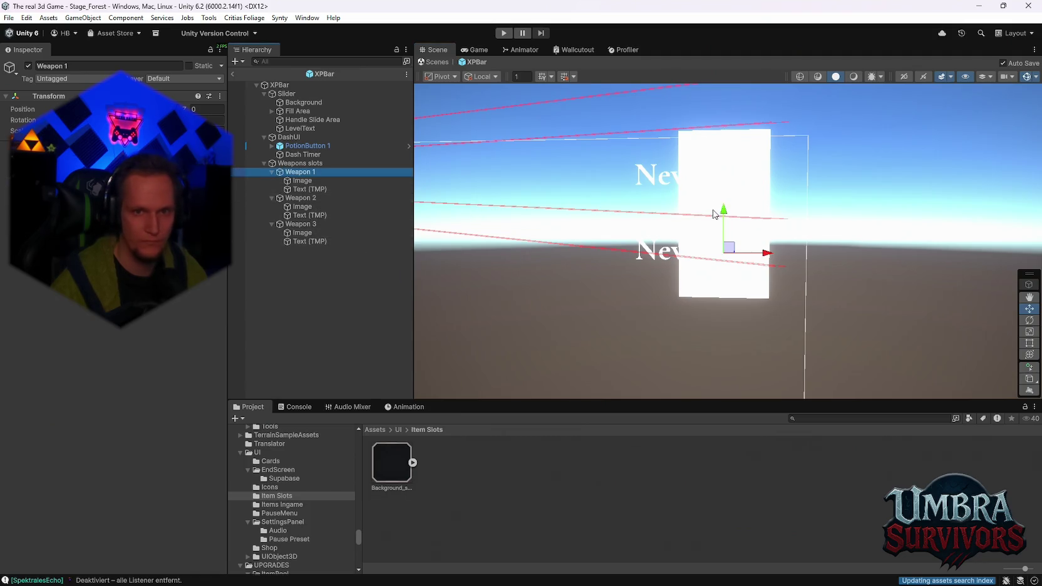
mouse_move(724, 228)
mouse_down()
mouse_move(721, 150)
mouse_move(727, 323)
mouse_move(761, 298)
mouse_up()
click(301, 199)
click(301, 225)
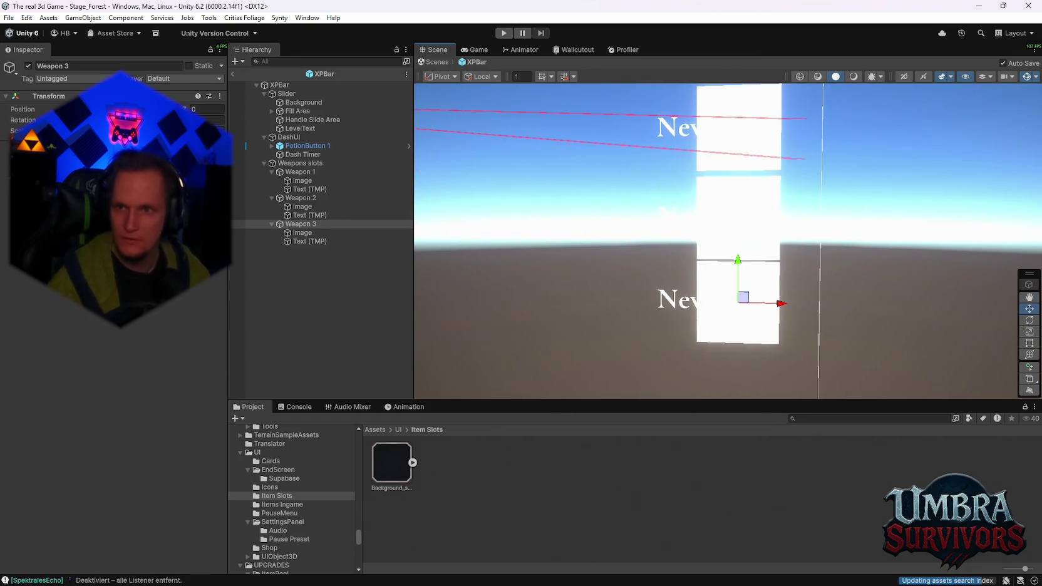
click(257, 164)
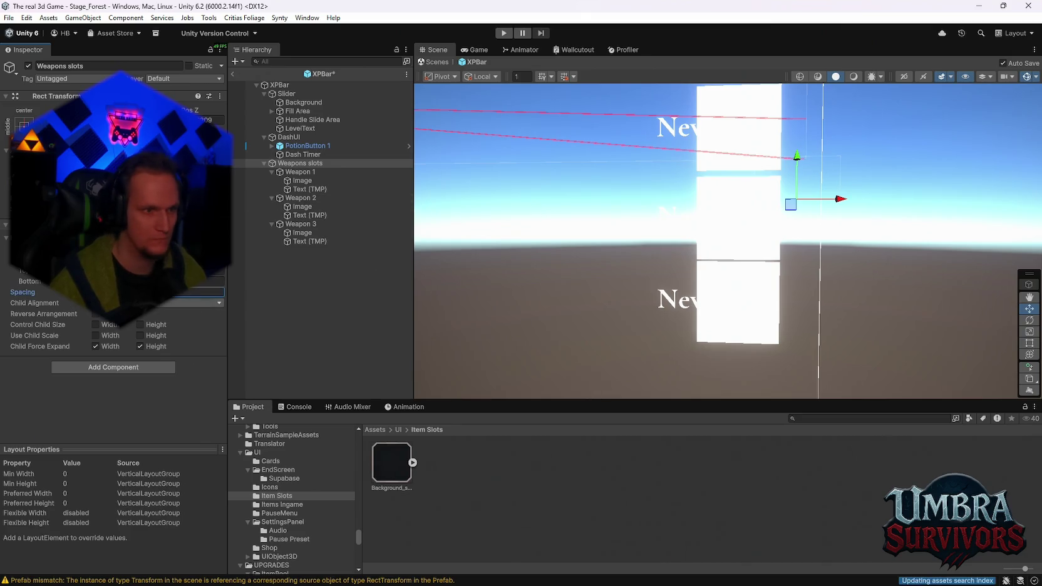
Collapse the Weapon 1–3 entries and select the Weapons slots parent.
click(276, 163)
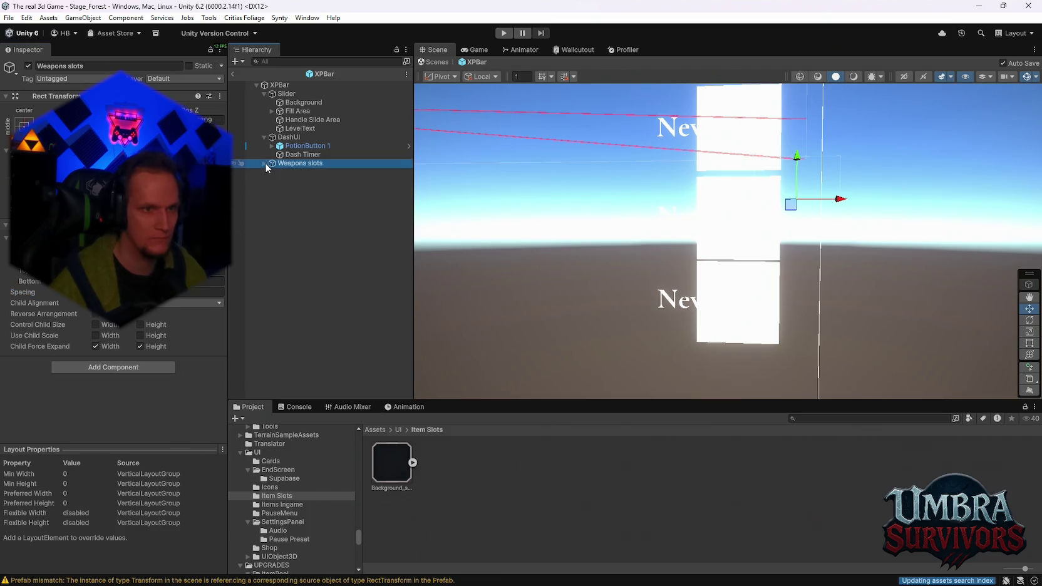
click(271, 172)
click(272, 181)
click(271, 190)
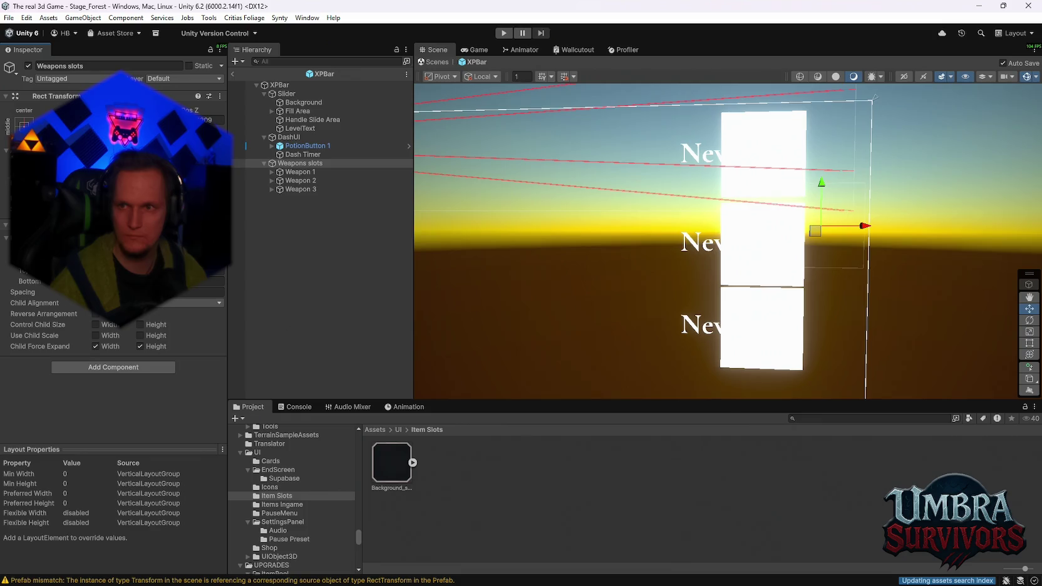
click(299, 145)
click(304, 163)
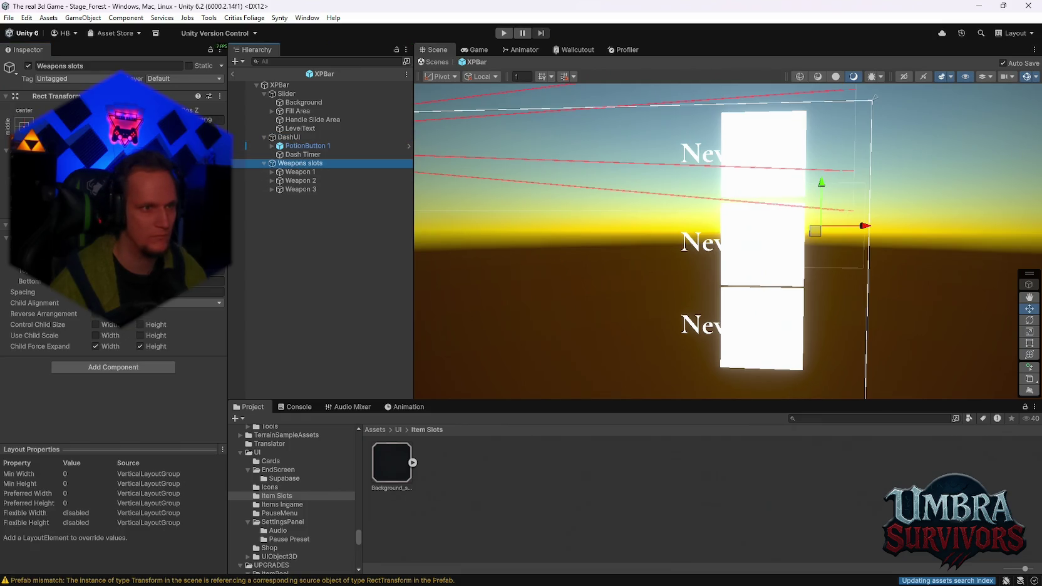
click(298, 172)
click(299, 179)
click(295, 164)
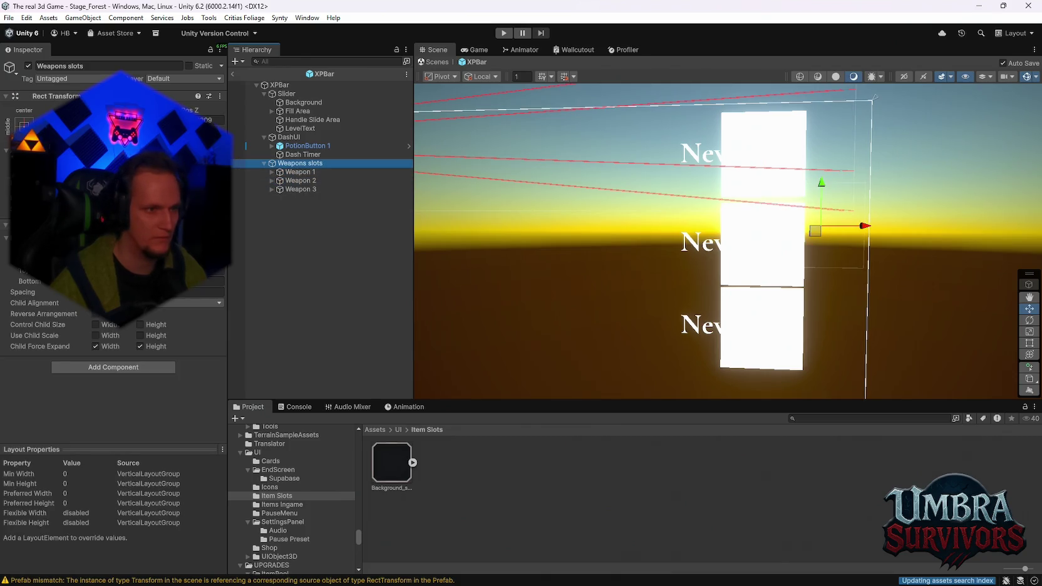
Let the Vertical Layout Group control child size and set Child Alignment to Upper Right.
click(98, 346)
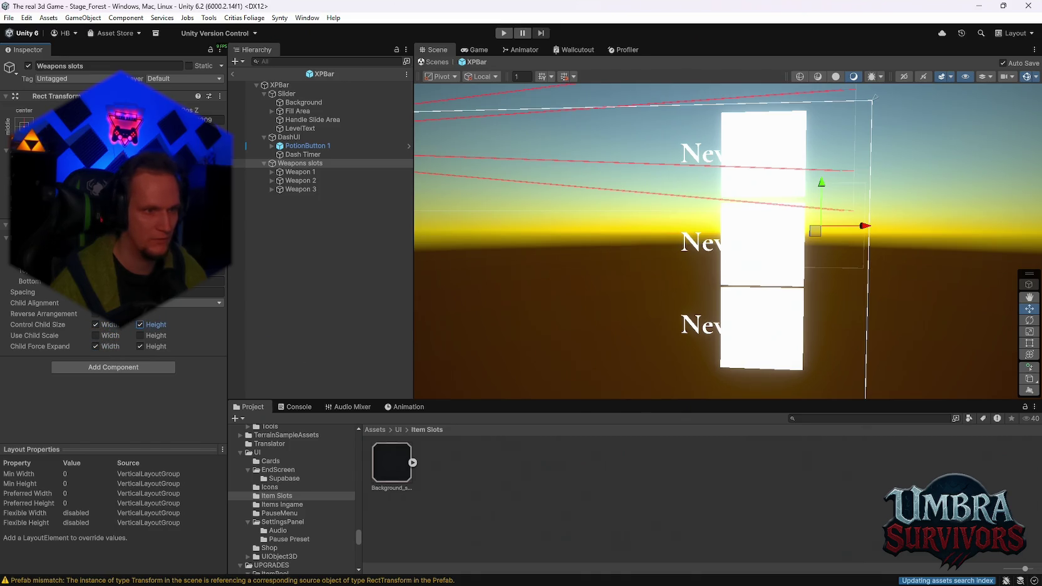
click(207, 292)
click(182, 307)
click(132, 343)
scroll(597, 281, down, 10)
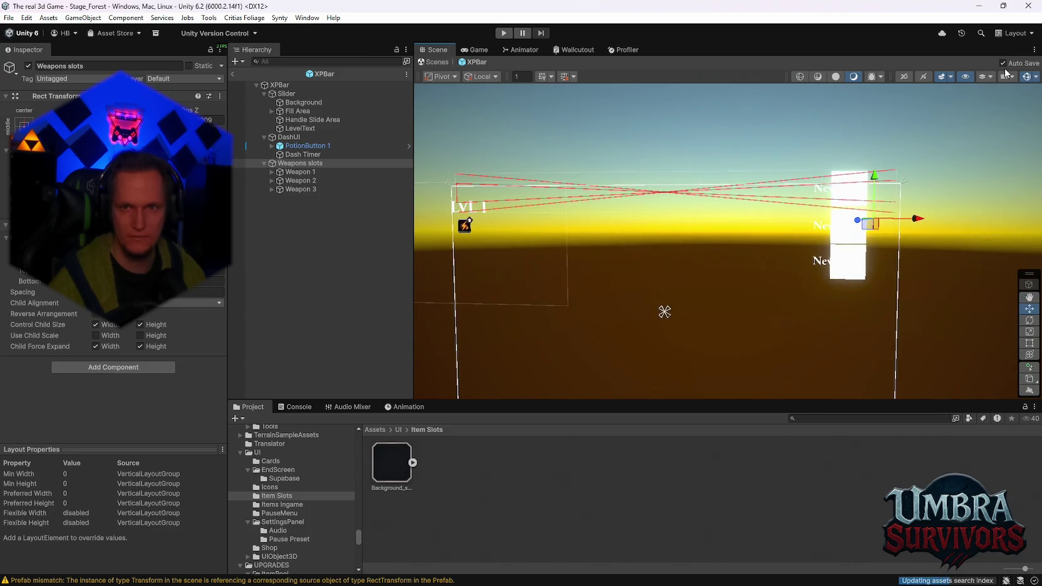
Drag the white weapon slot column to the left in the Scene view.
click(818, 76)
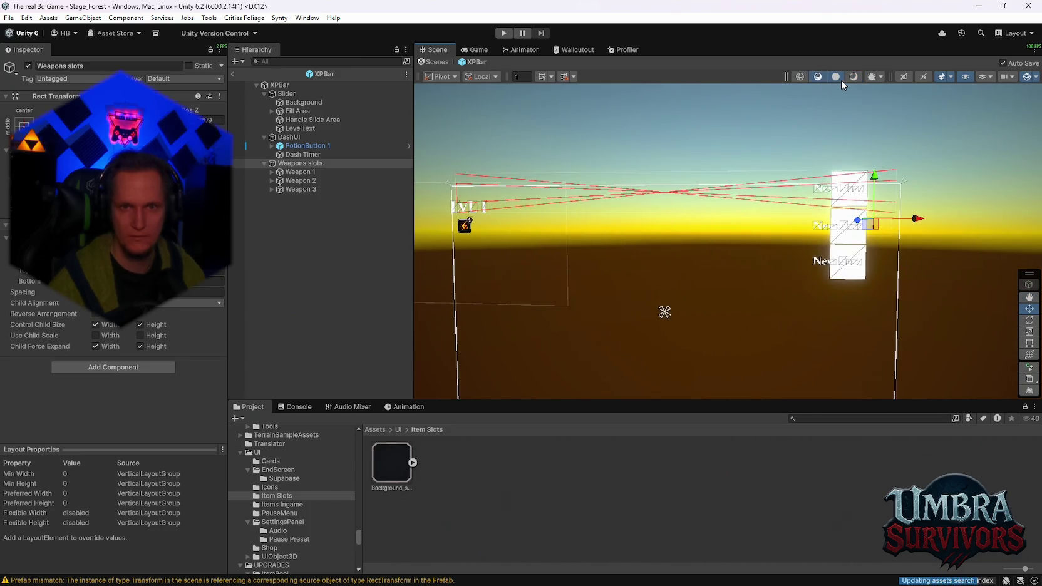
click(855, 77)
drag(985, 116, 965, 192)
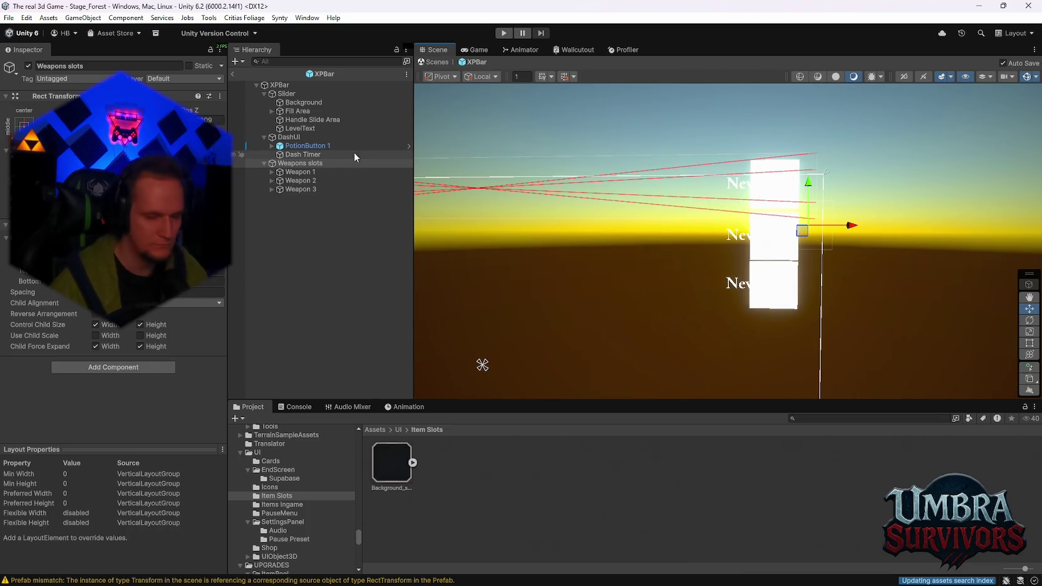
mouse_move(783, 233)
mouse_down()
mouse_move(579, 214)
mouse_move(623, 295)
mouse_move(660, 284)
mouse_up()
mouse_move(734, 226)
mouse_down()
mouse_move(657, 243)
mouse_move(722, 257)
mouse_up()
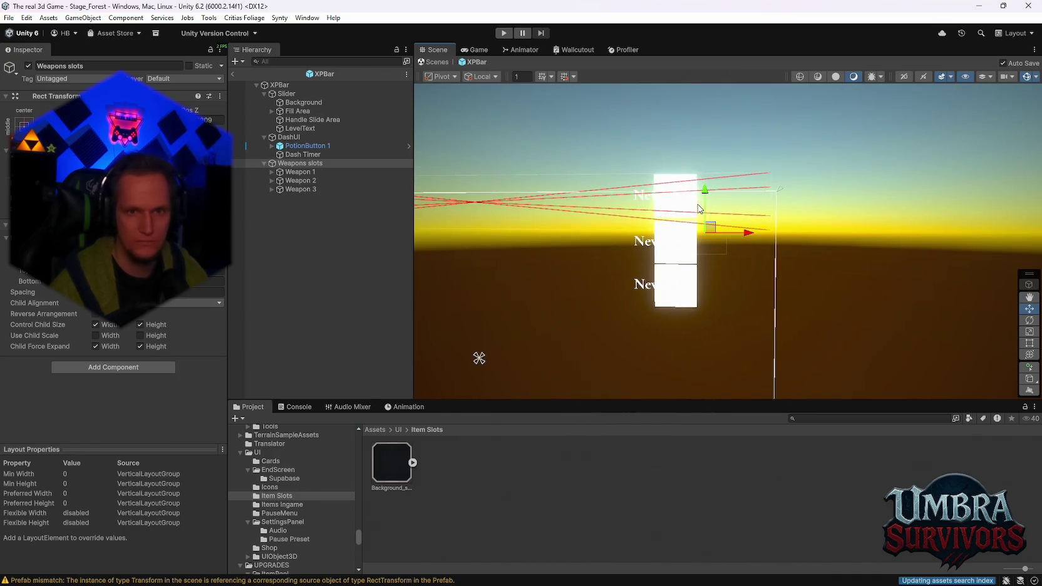
scroll(700, 208, up, 3)
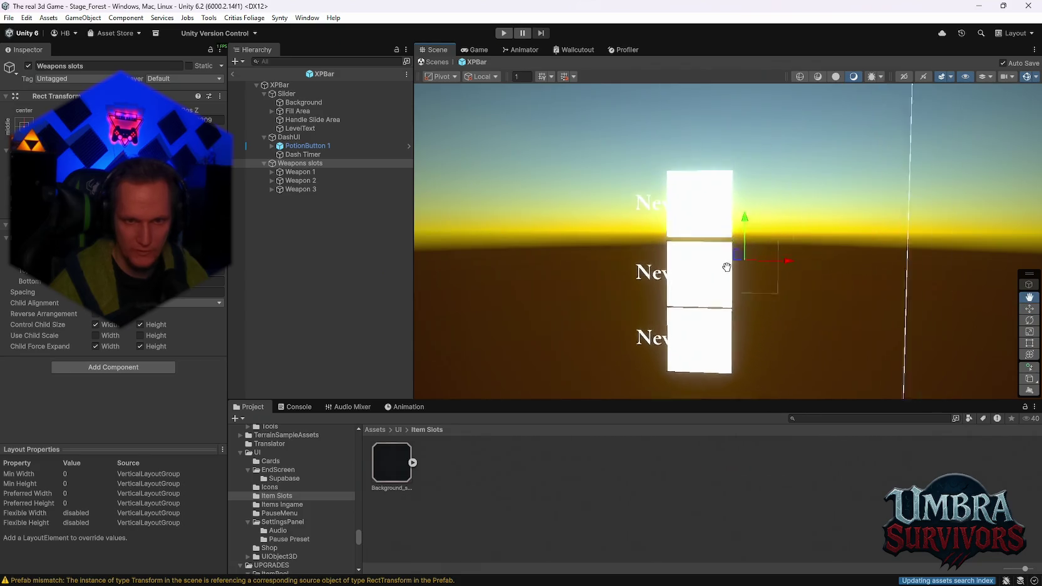
mouse_move(727, 267)
mouse_down()
mouse_move(714, 277)
mouse_move(526, 293)
mouse_move(606, 289)
mouse_up()
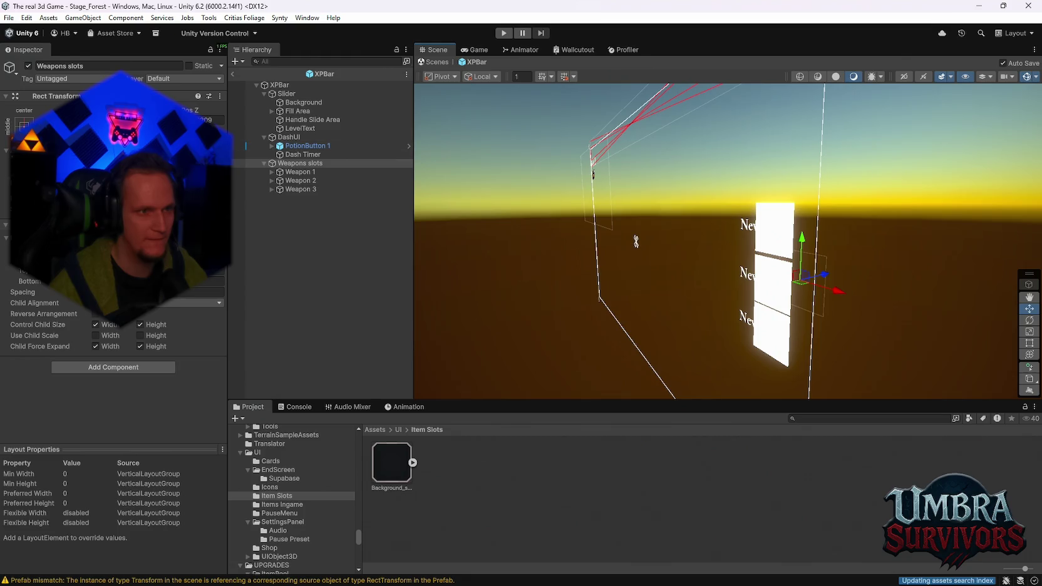
drag(601, 258, 648, 254)
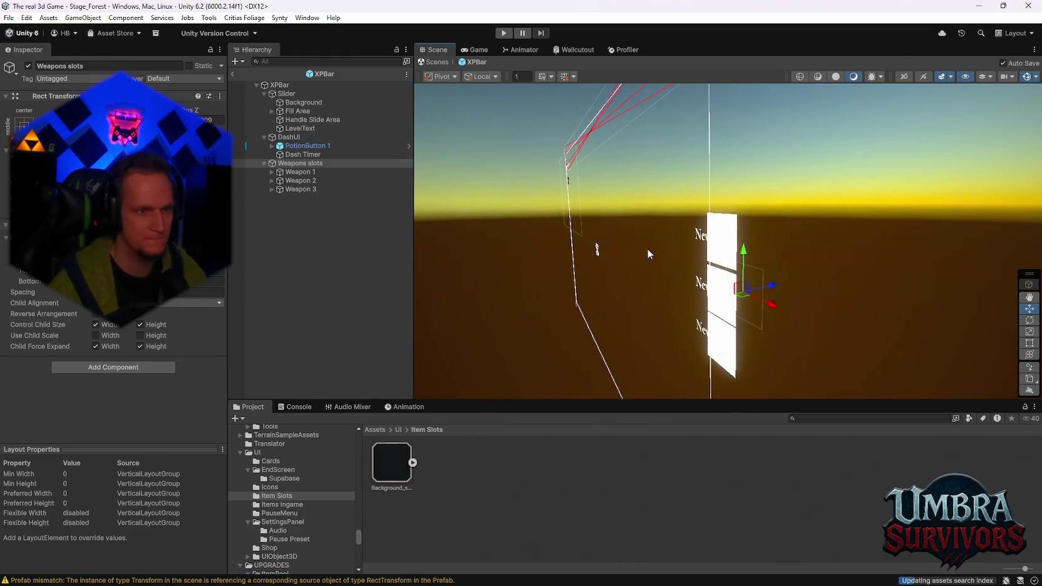
Browse the XPBar hierarchy, then select Weapons slots and frame it with F.
click(281, 86)
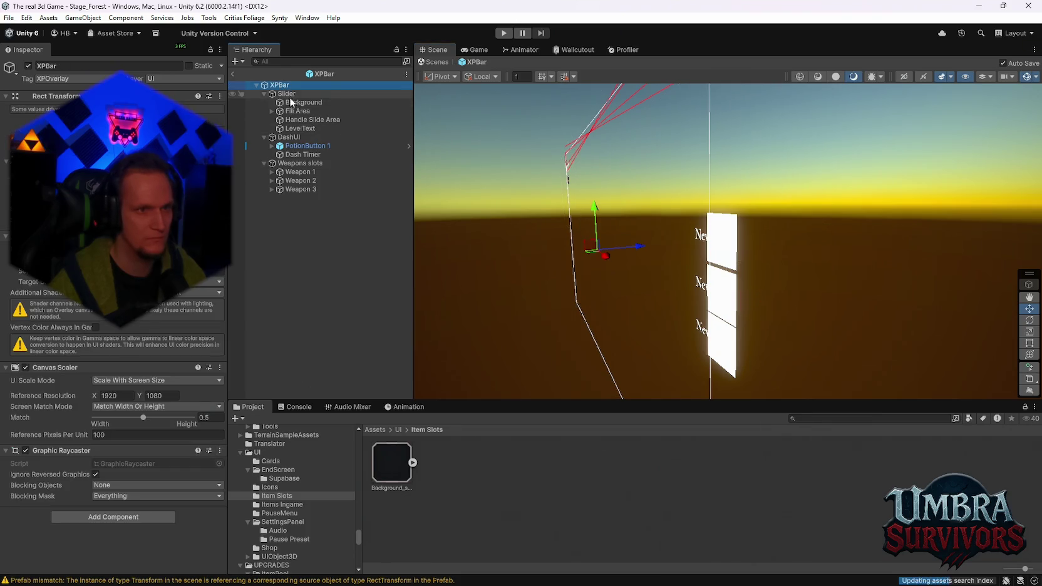
click(295, 102)
click(290, 112)
click(292, 120)
click(292, 137)
click(293, 146)
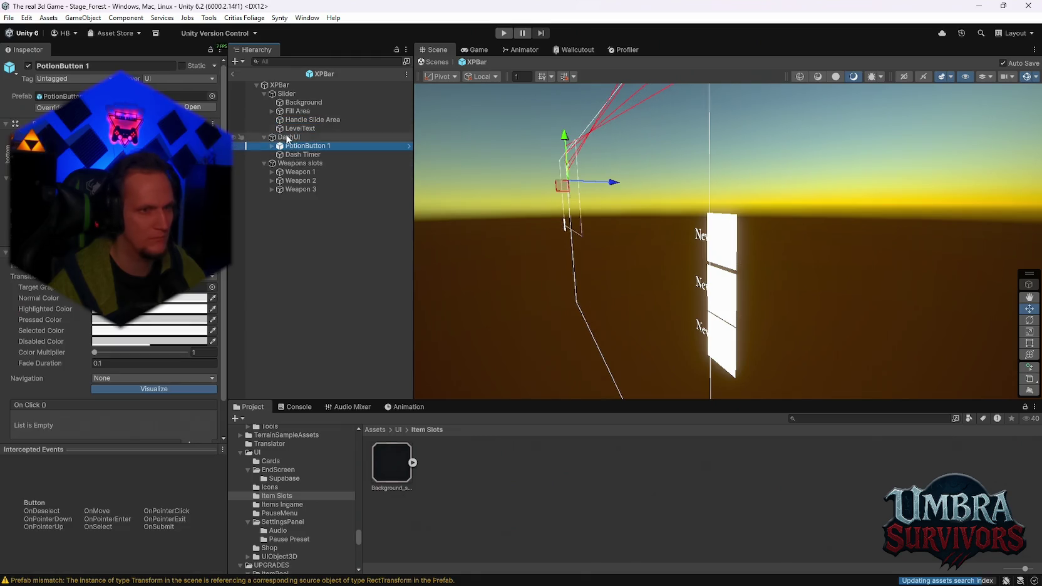
key(Up)
click(294, 165)
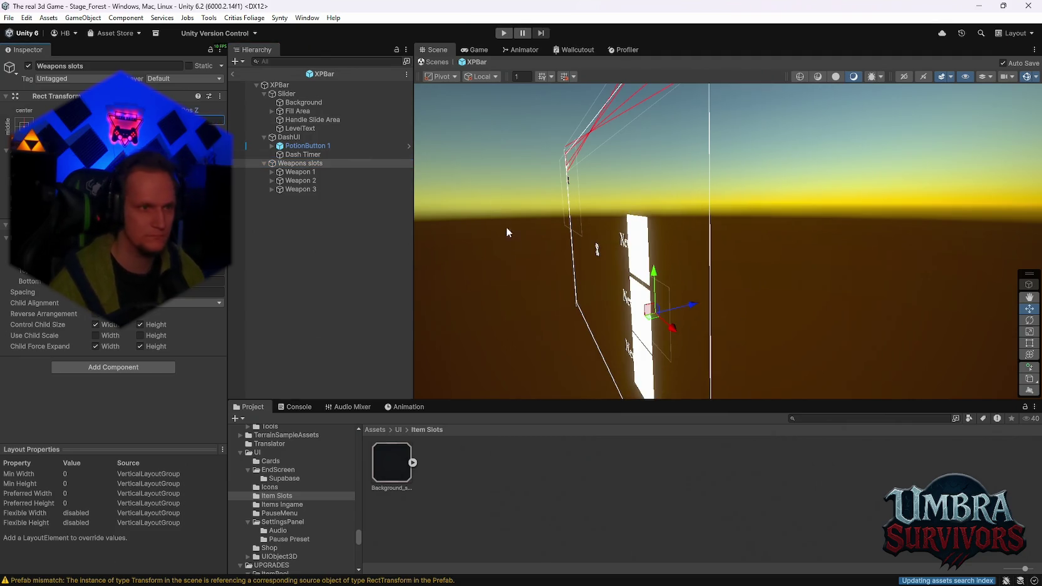
key(f)
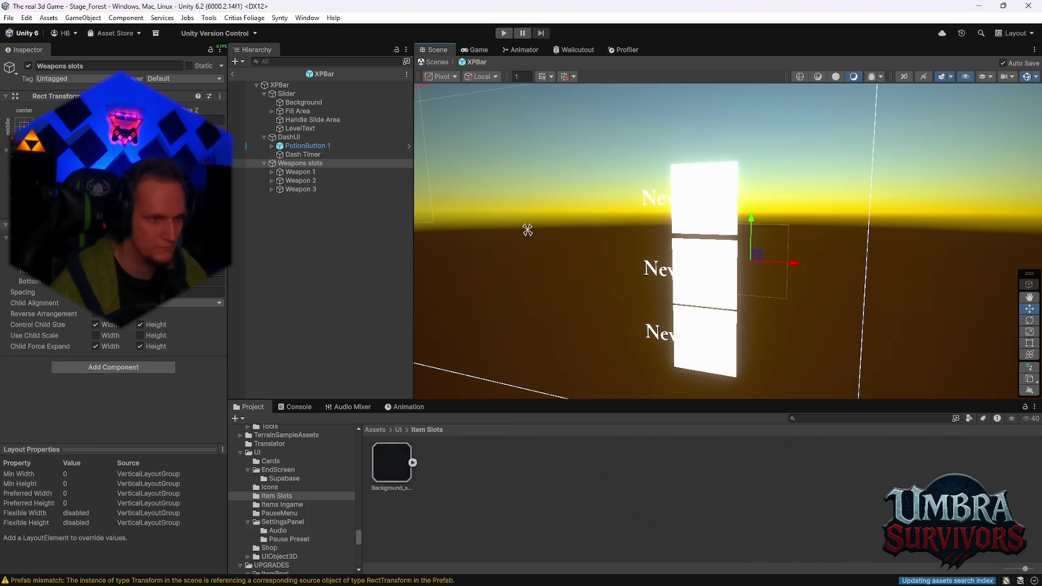
Set Child Alignment to Middle Left and try the child size and scale toggles.
click(134, 303)
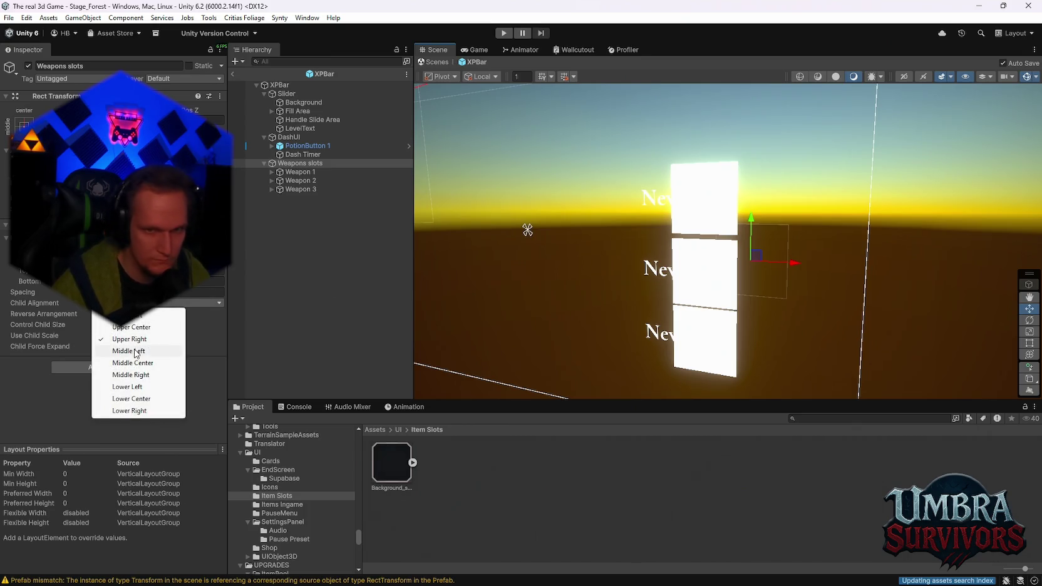
click(133, 350)
key(Tab)
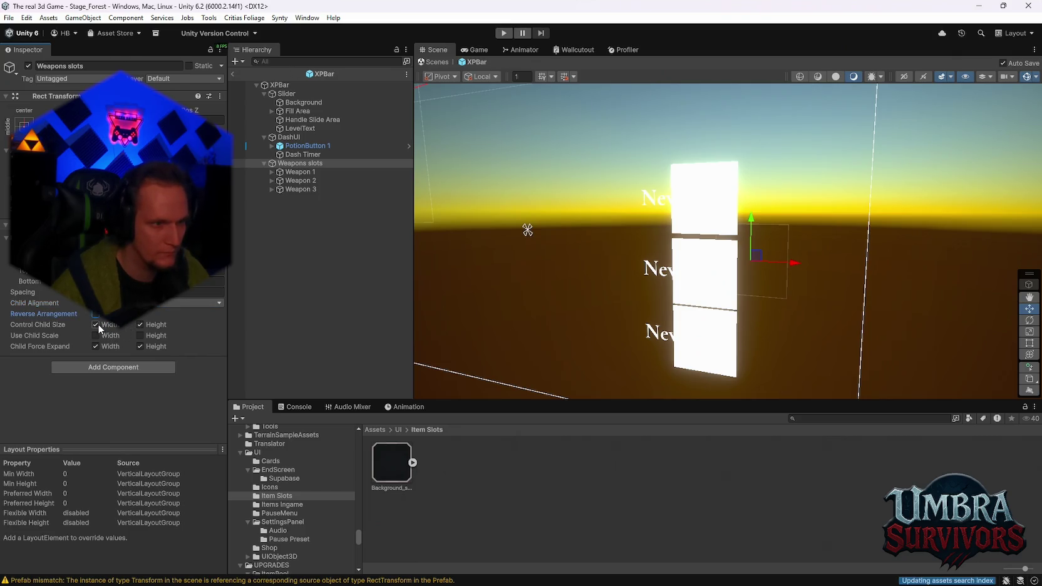
click(154, 325)
click(110, 336)
click(154, 325)
click(155, 335)
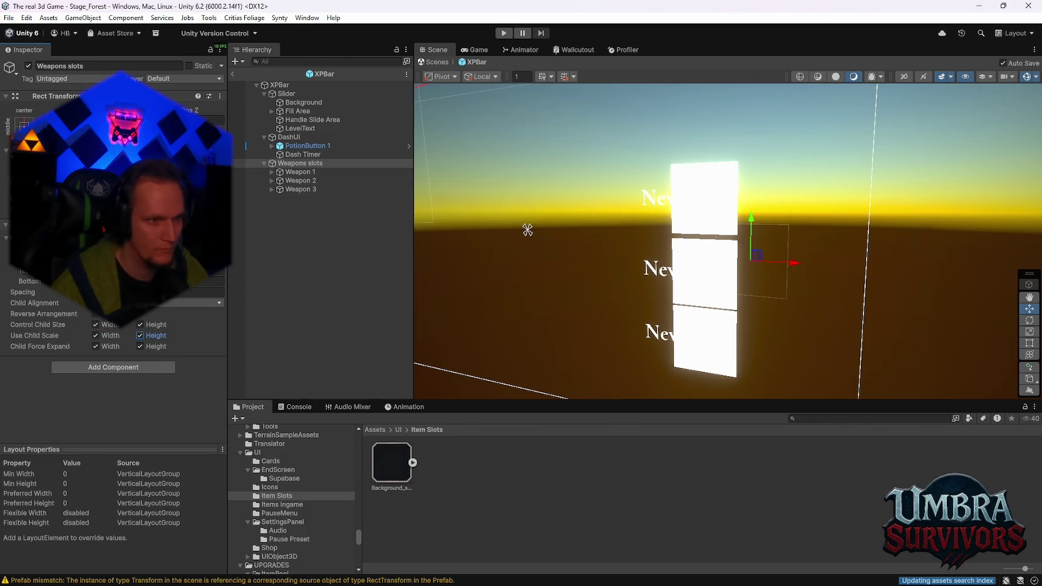
click(206, 293)
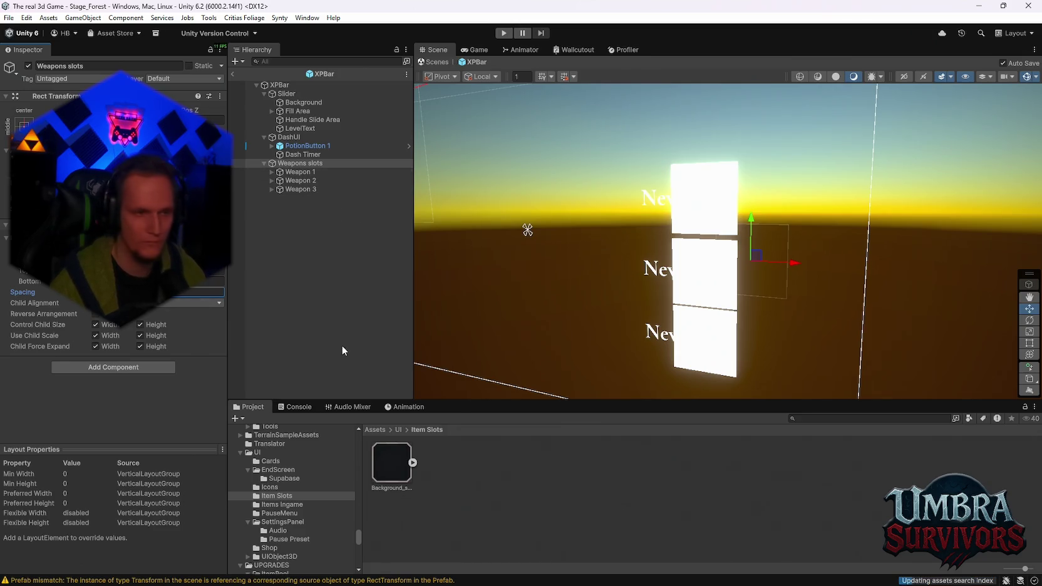
Uncheck Control Child Size, Use Child Scale and Child Force Expand for width and height.
click(96, 324)
click(95, 336)
click(140, 324)
click(140, 336)
click(95, 346)
click(139, 346)
Try a spacing of 10, then undo it to keep the original spacing.
click(150, 292)
text(10)
click(188, 281)
key(ctrl+z)
scroll(583, 274, down, 3)
scroll(723, 294, up, 3)
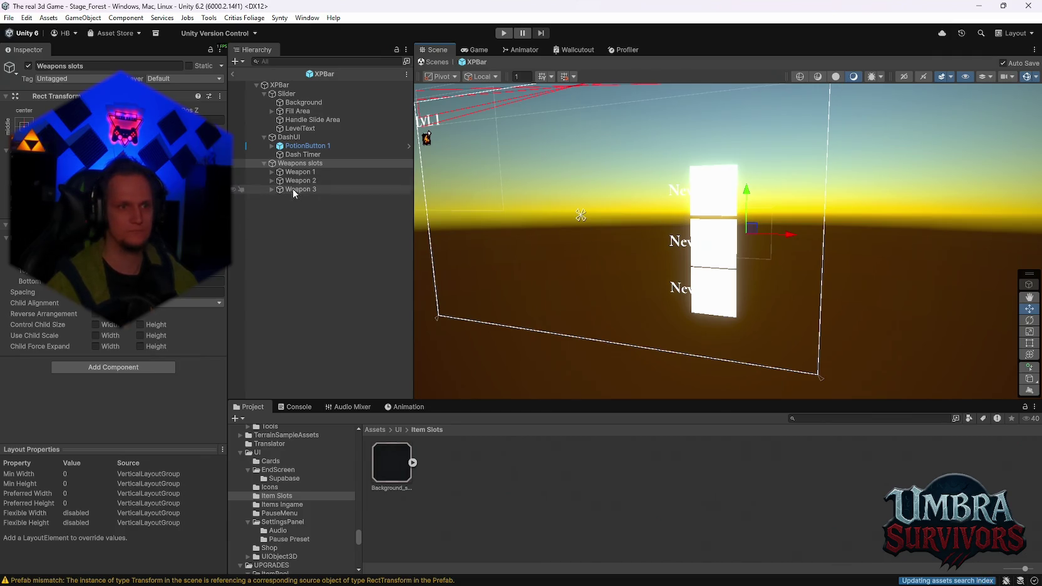
right_click(52, 238)
Remove the Vertical Layout Group and let the new Horizontal Layout Group control child width.
click(88, 274)
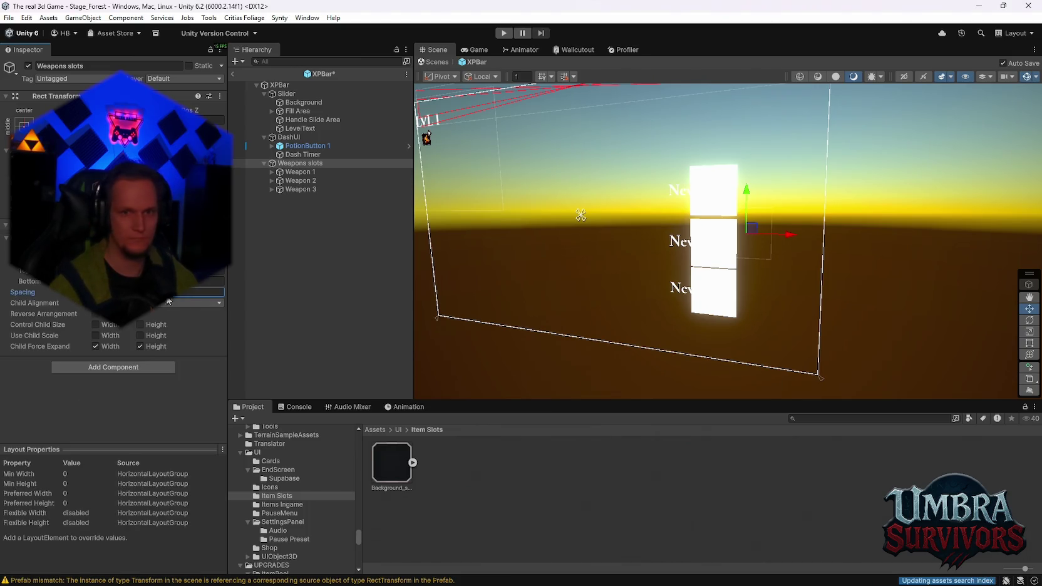
click(95, 324)
Control child height, reset the Horizontal Layout Group, and set bottom padding to 0.
click(140, 325)
click(188, 292)
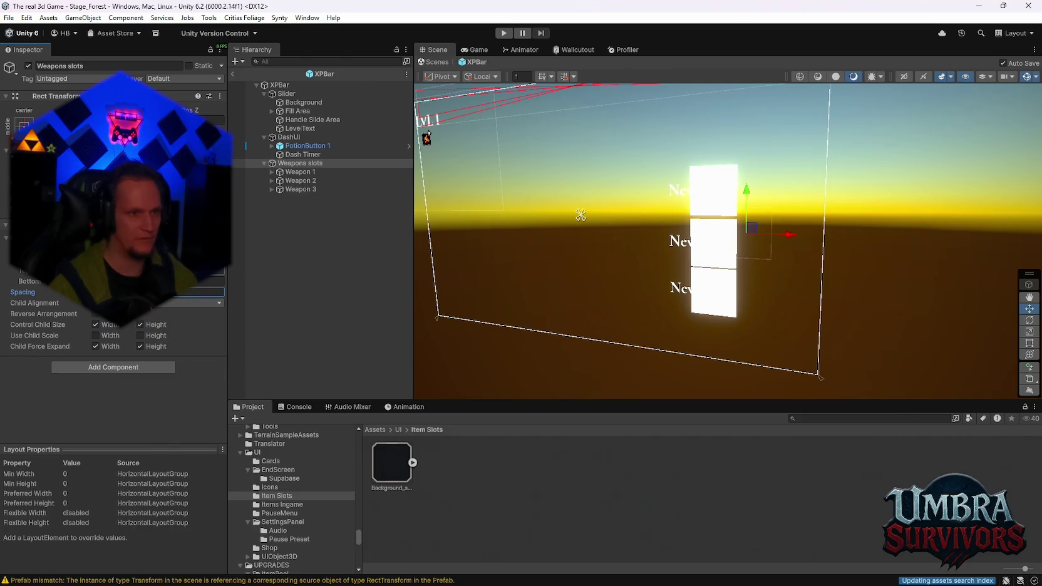
right_click(52, 287)
click(81, 306)
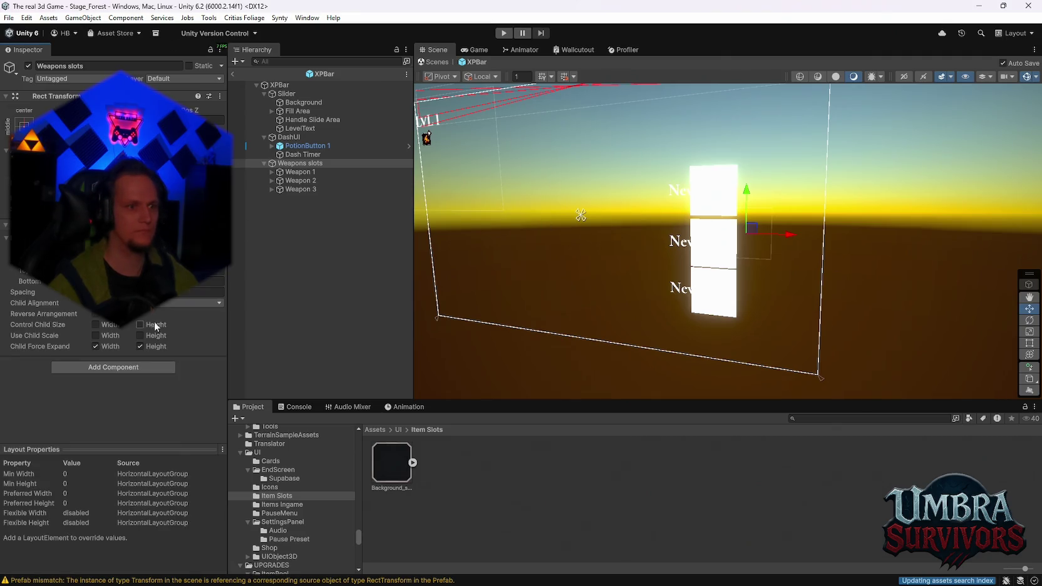
click(199, 281)
text(0)
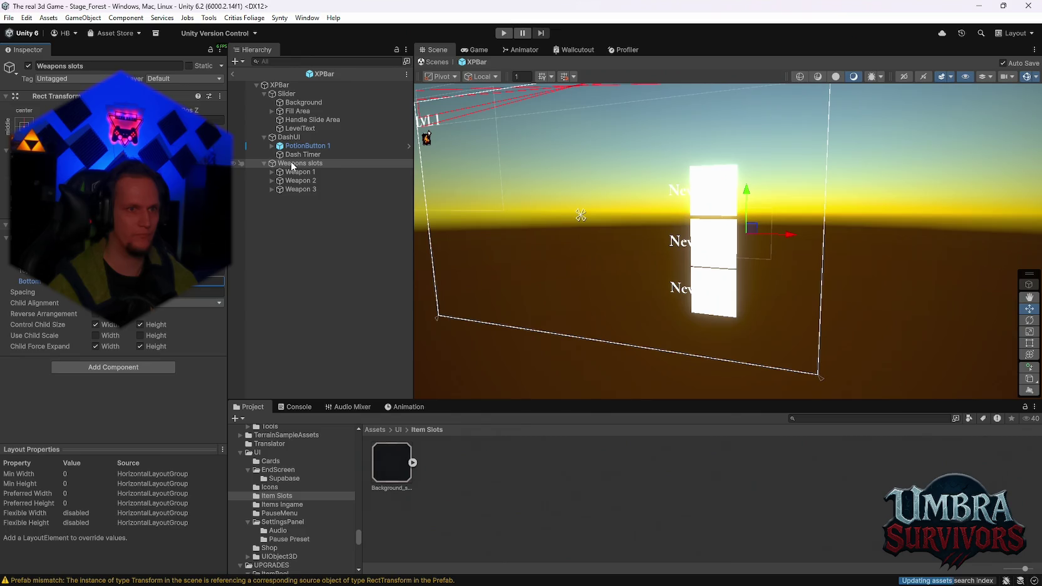
Collapse the DashUI and Slider branches and reselect Weapons slots to review its layout.
click(264, 137)
click(264, 93)
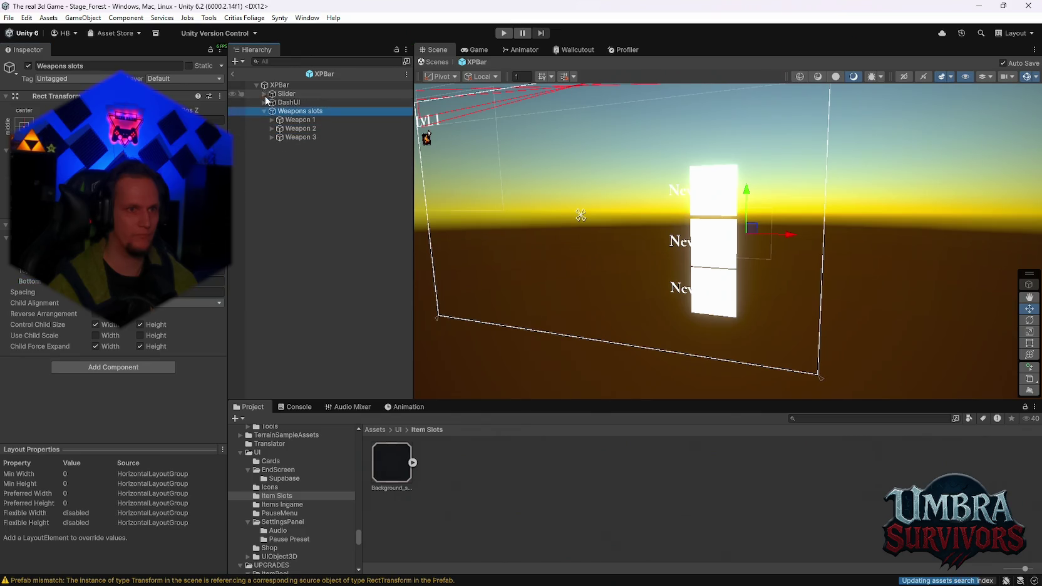
click(279, 84)
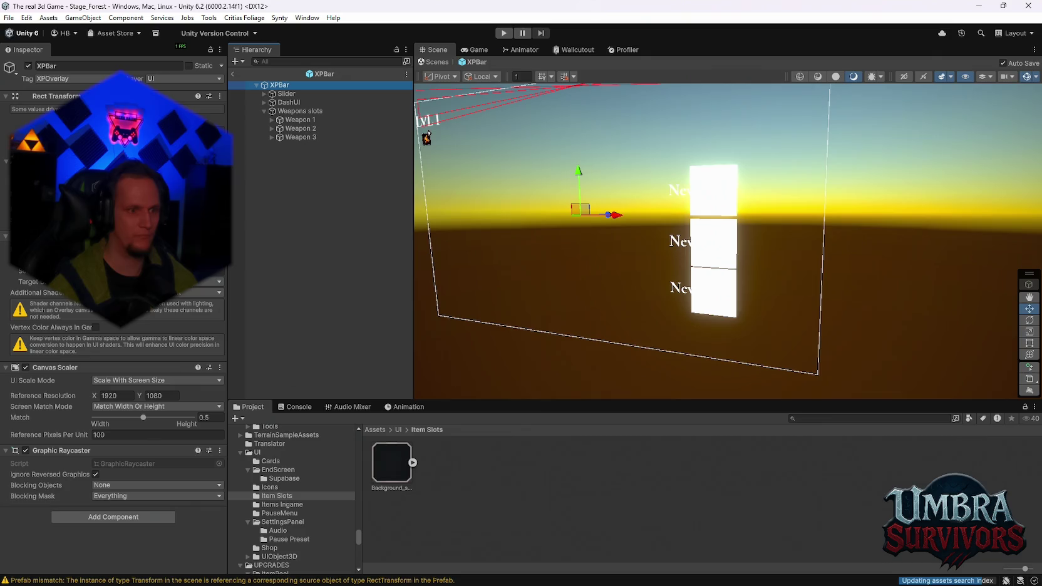
click(317, 111)
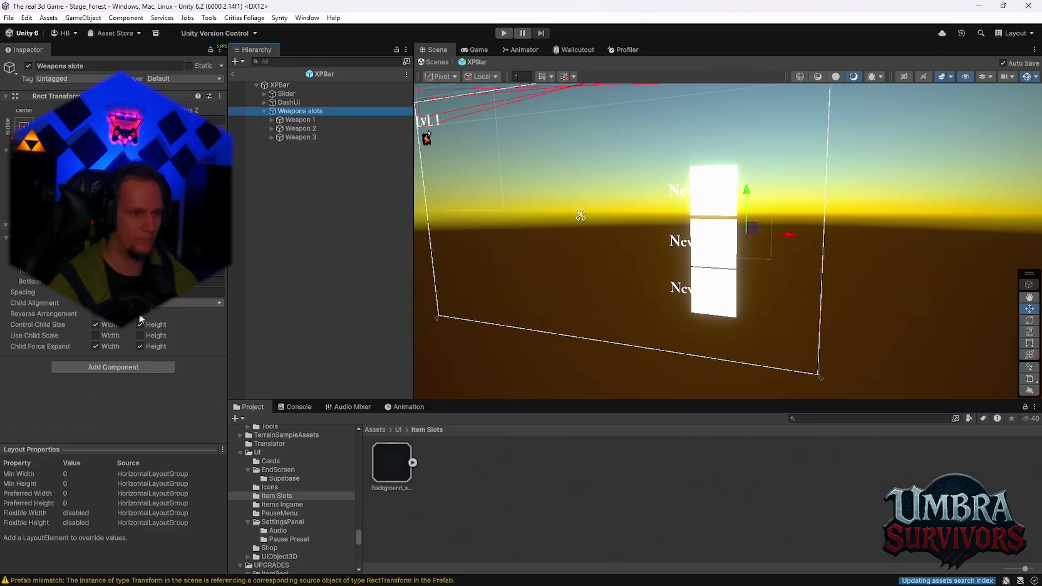
click(140, 318)
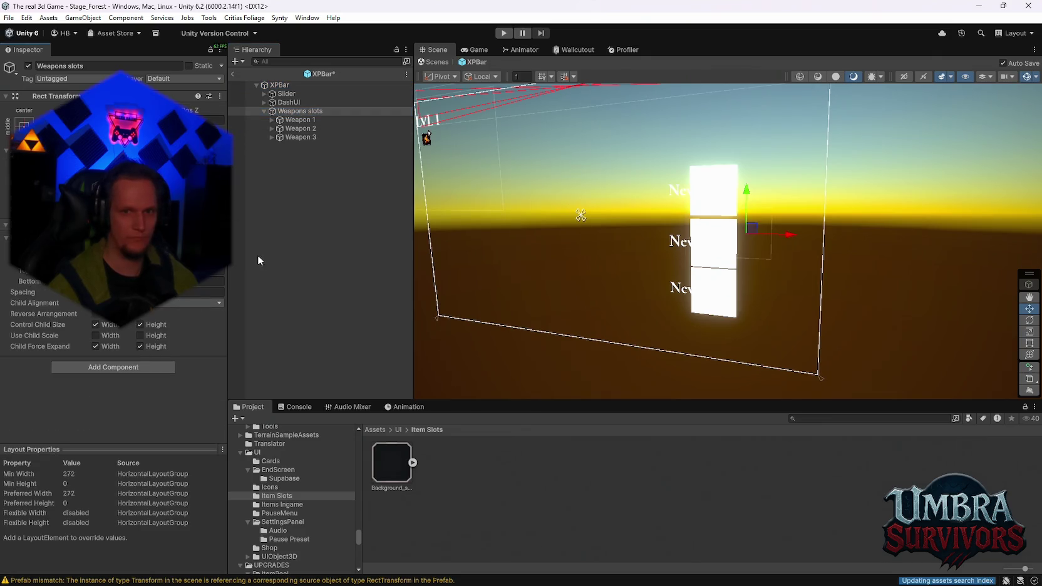
key(ctrl+z)
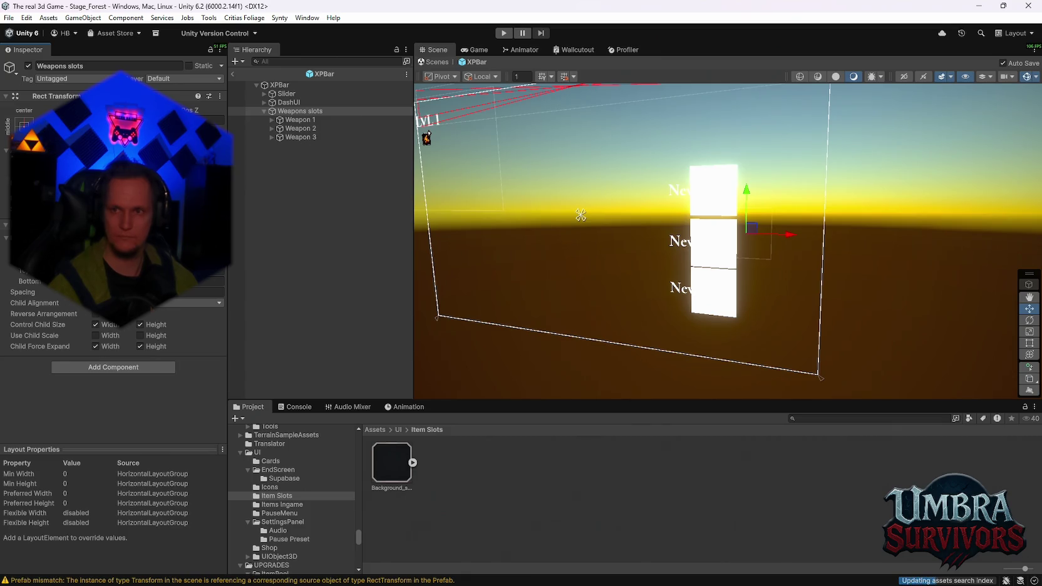
Remove the Horizontal Layout Group from Weapons slots and expand Weapon 1.
drag(770, 204, 758, 263)
scroll(758, 262, up, 3)
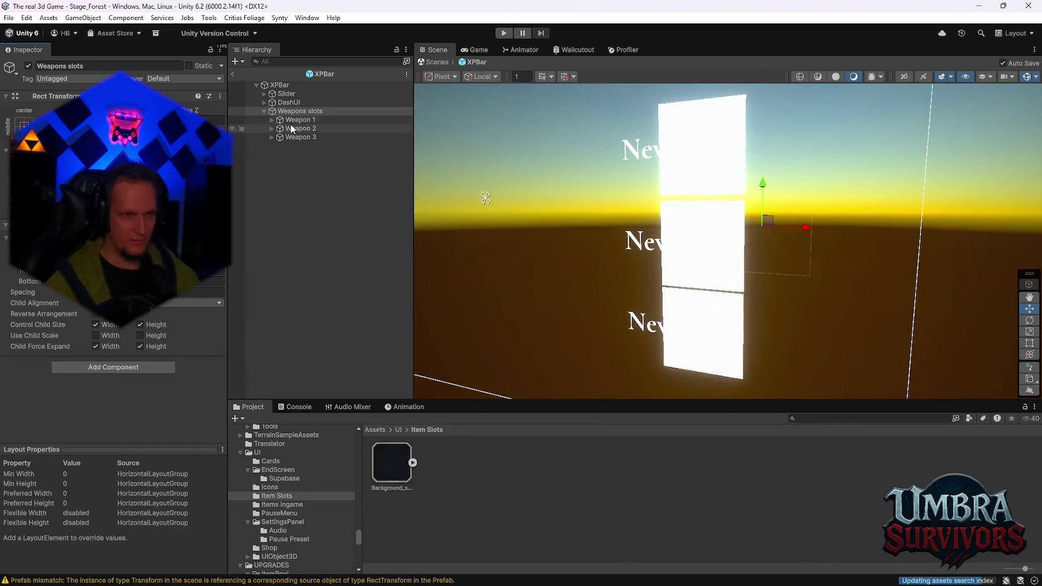
right_click(50, 225)
click(94, 250)
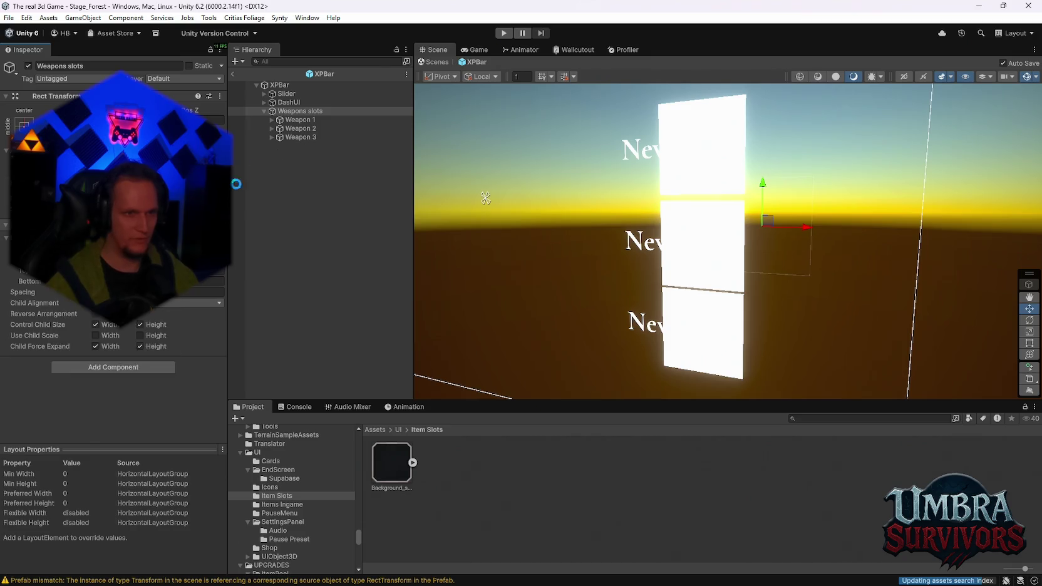
mouse_move(860, 216)
mouse_down()
mouse_move(826, 233)
mouse_move(465, 228)
mouse_up()
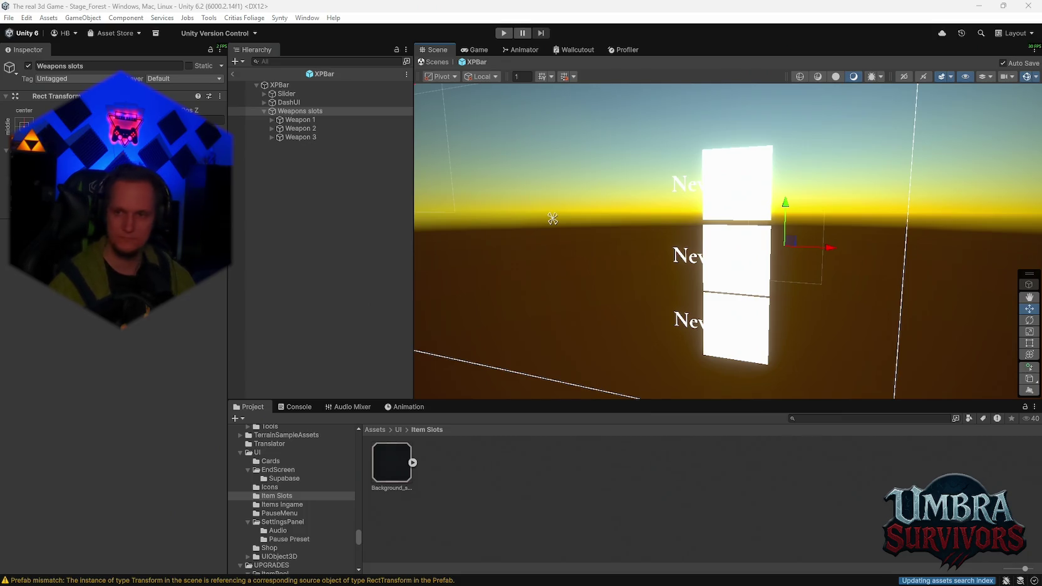
click(271, 120)
click(271, 145)
click(271, 171)
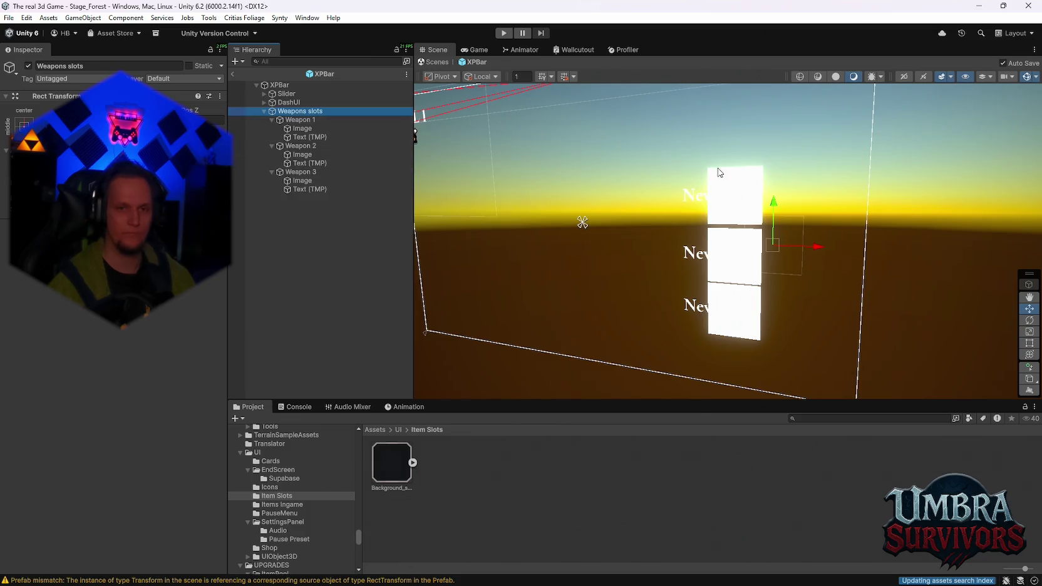
key(super+shift+s)
drag(886, 42, 149, 370)
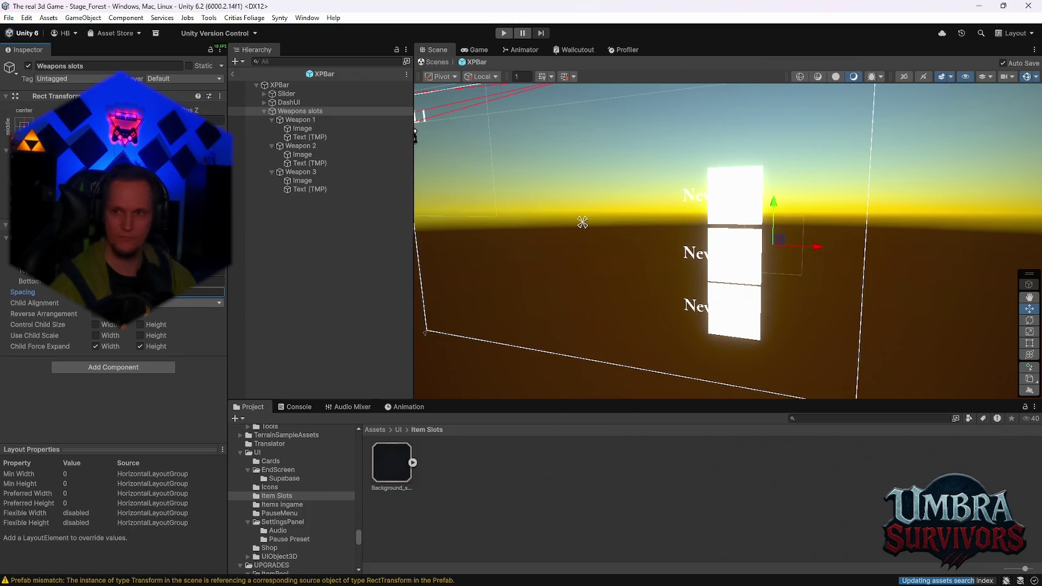
click(157, 302)
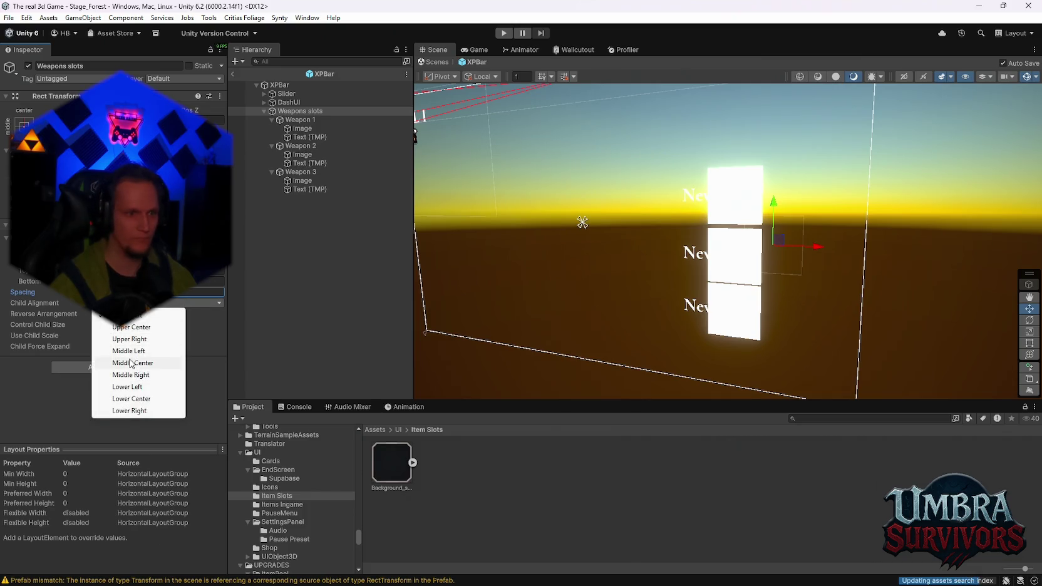
click(159, 363)
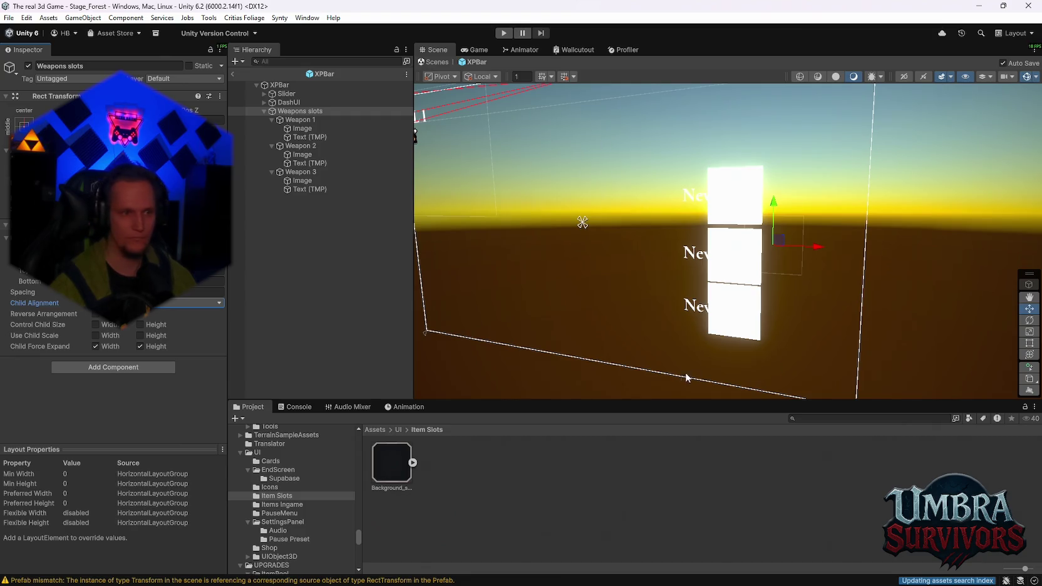
click(96, 325)
click(139, 324)
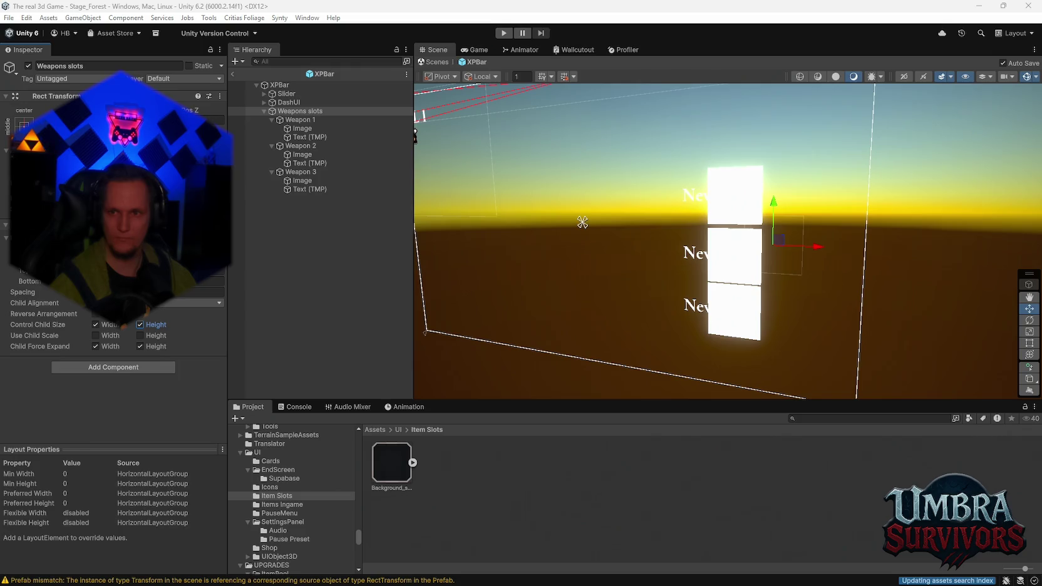
right_click(69, 239)
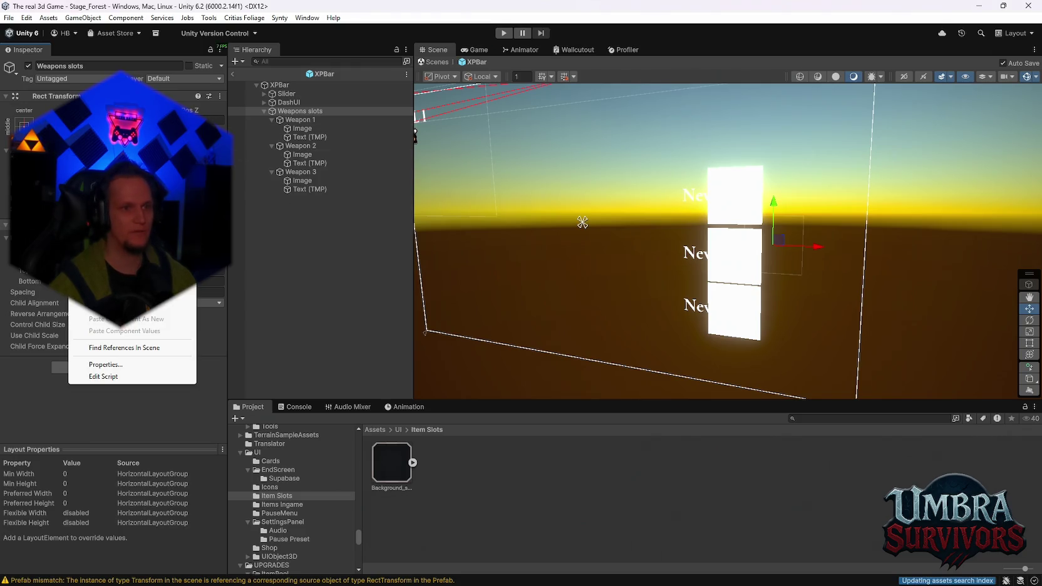
click(287, 166)
click(304, 114)
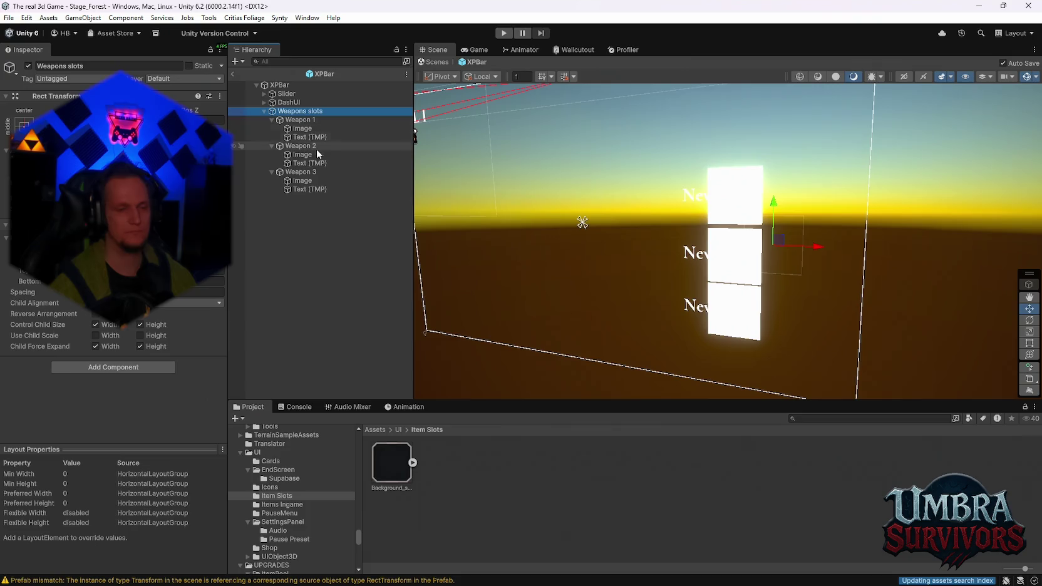
right_click(41, 281)
click(82, 274)
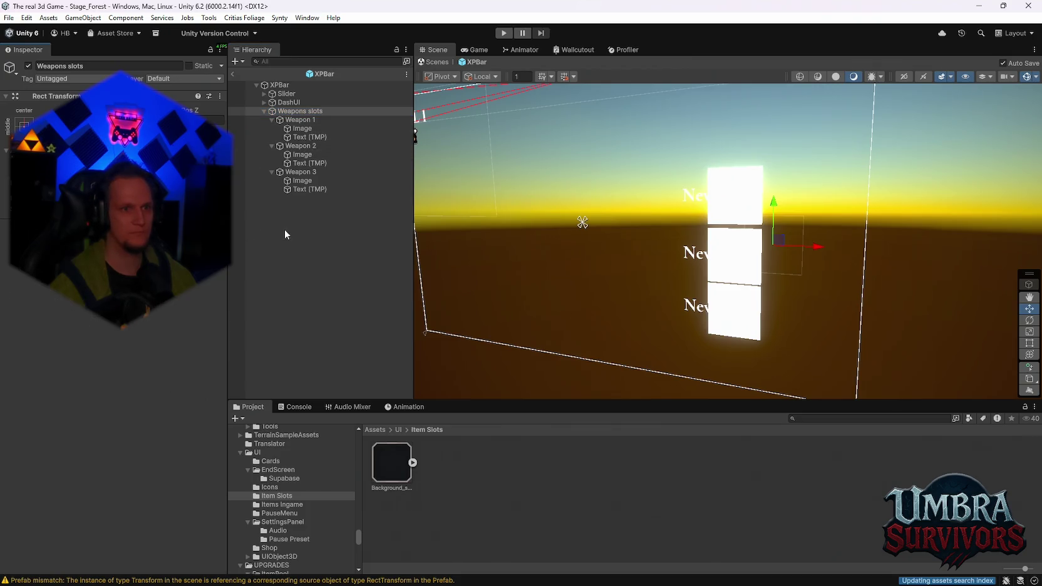
click(265, 111)
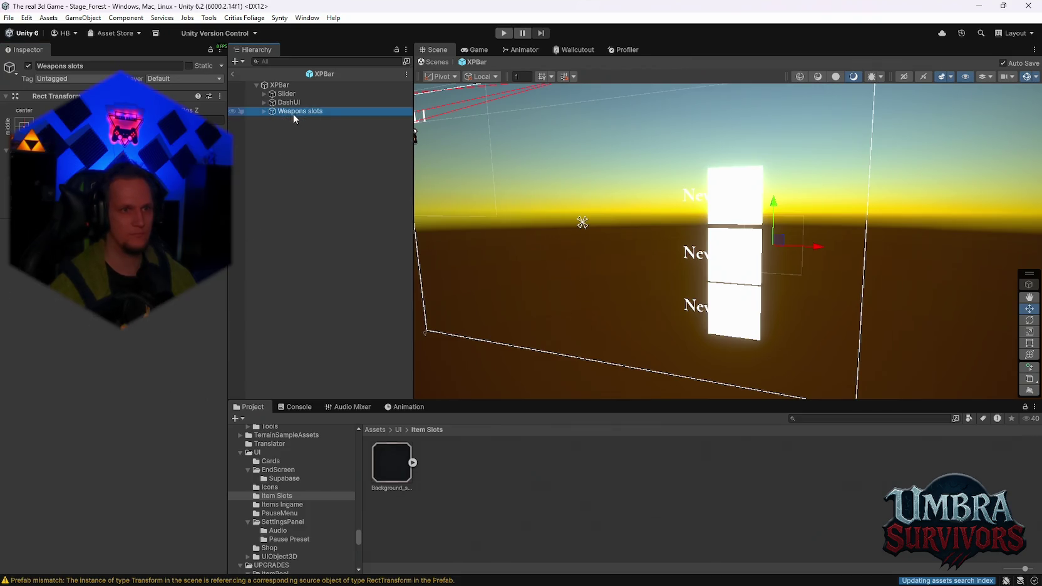
click(264, 111)
Create an empty parent named GameObject around Weapons slots and add a Horizontal Layout Group.
right_click(290, 117)
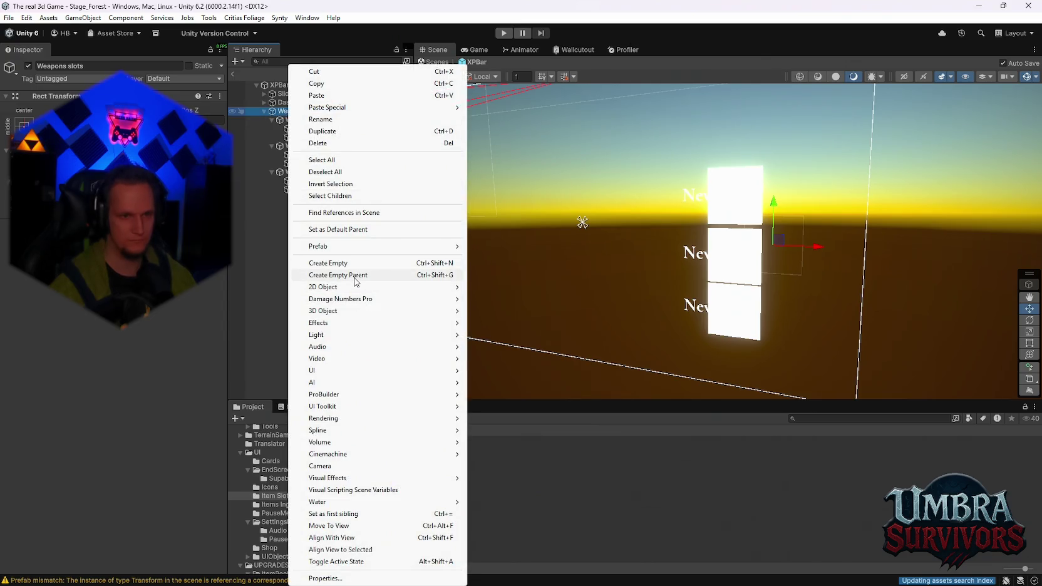
click(354, 276)
key(Return)
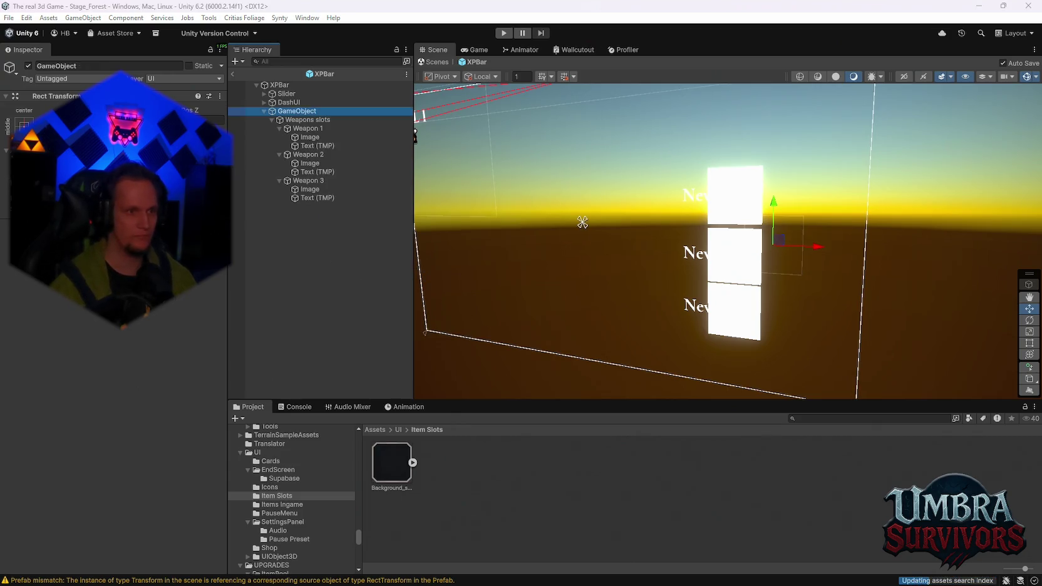
key(Return)
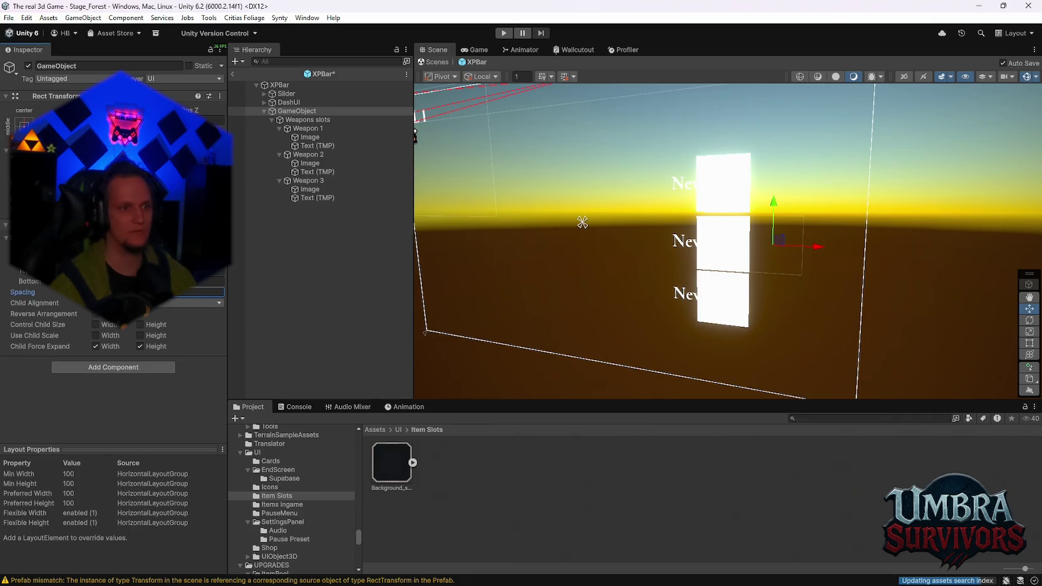
Have the layout control child width and height with Child Alignment set to Middle Center.
click(109, 326)
click(156, 325)
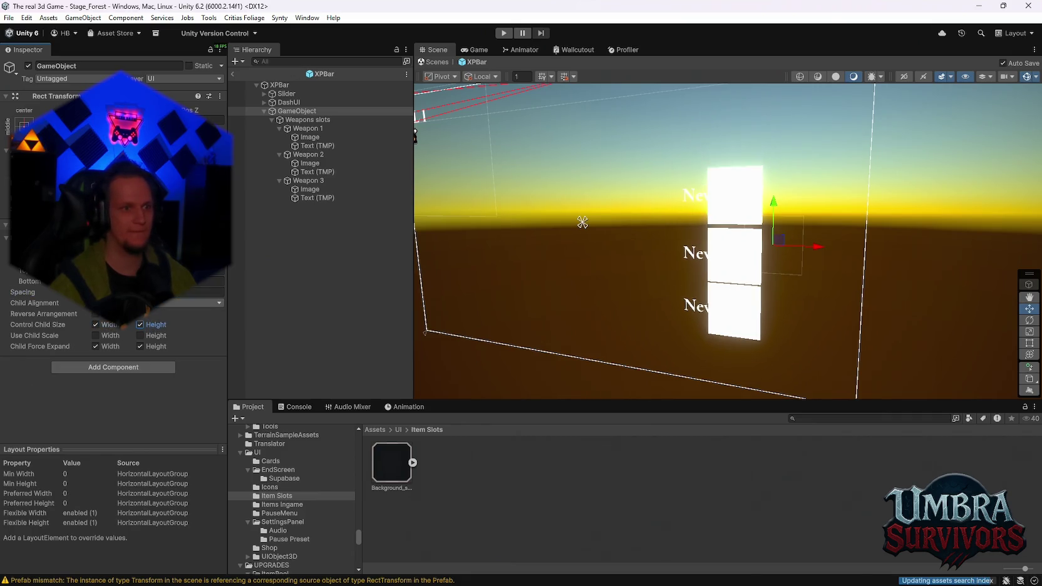
click(150, 303)
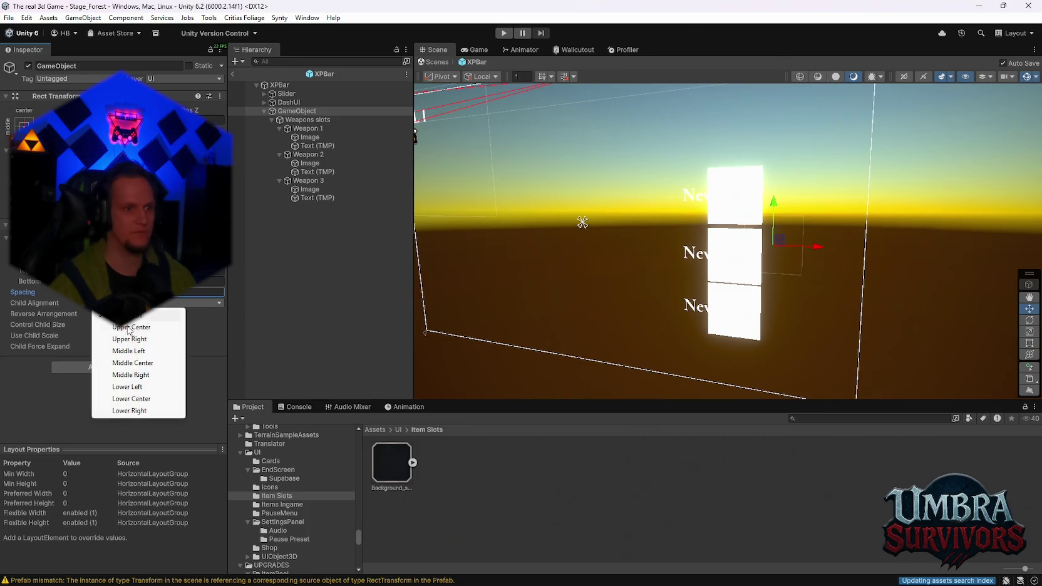
click(133, 363)
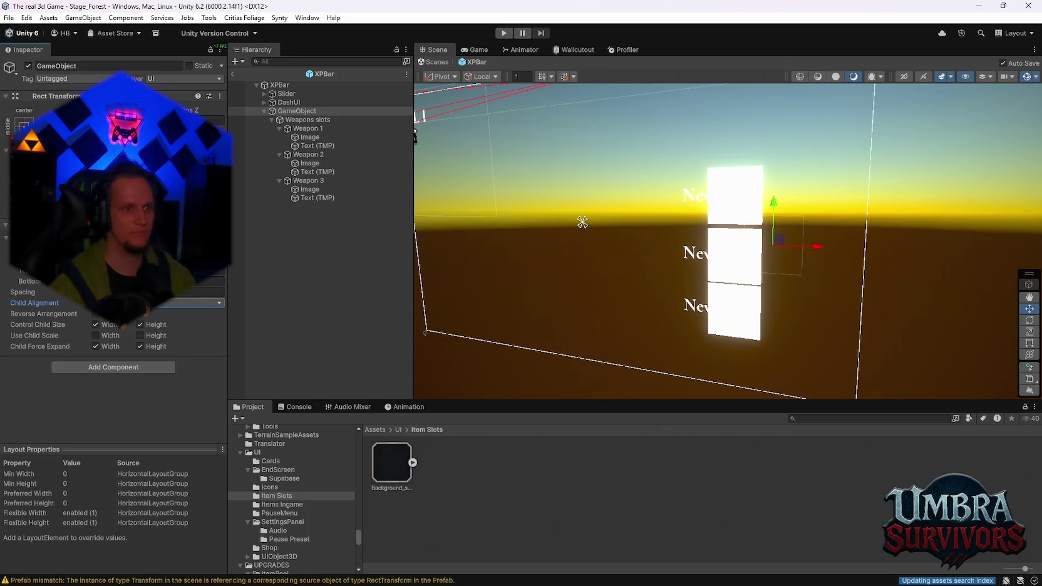
click(200, 281)
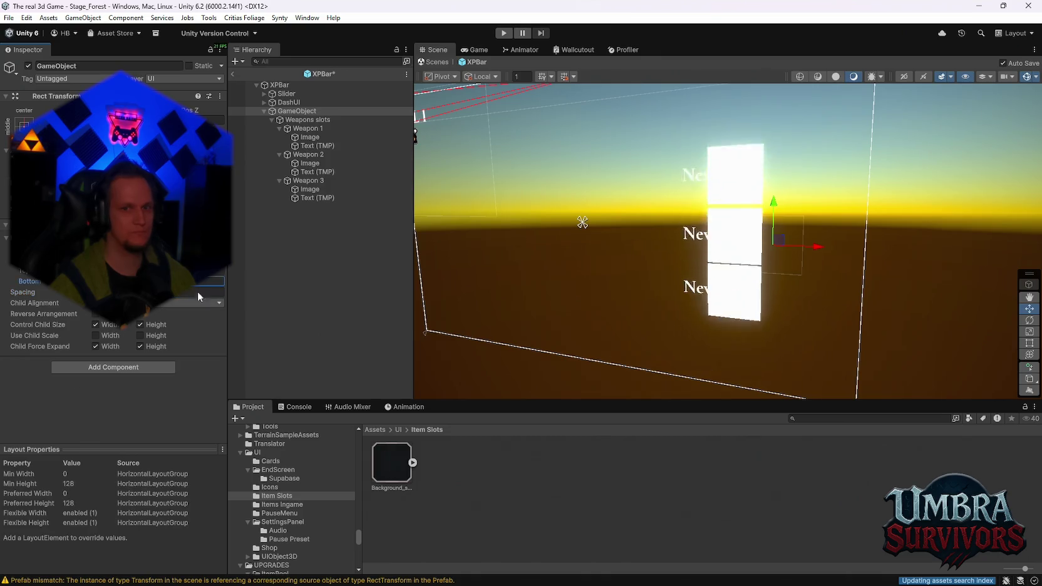
key(ctrl+z)
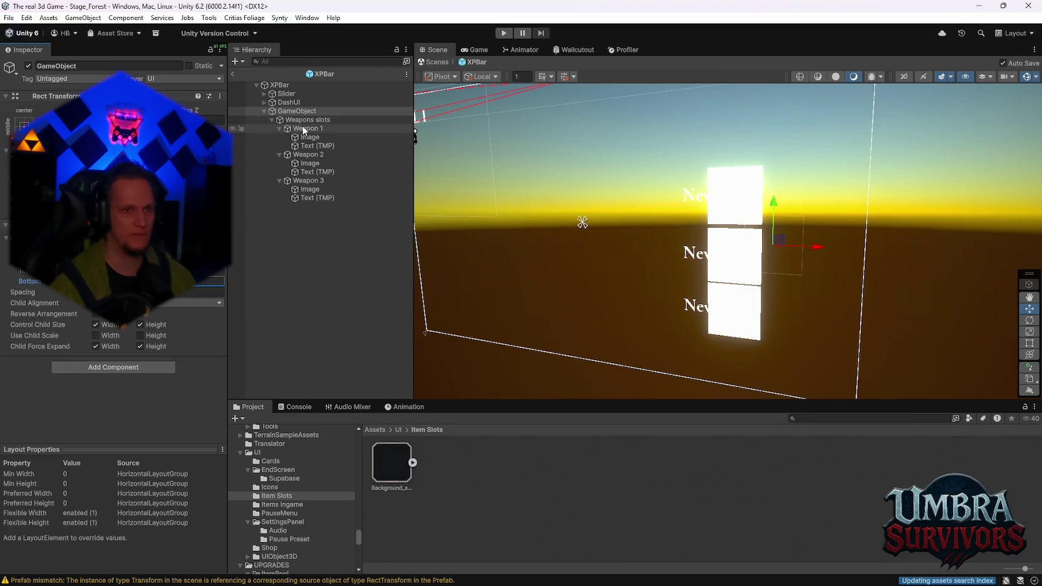
Collapse Weapon 1, 2 and 3 and bring up the Weapons slots context menu.
right_click(60, 239)
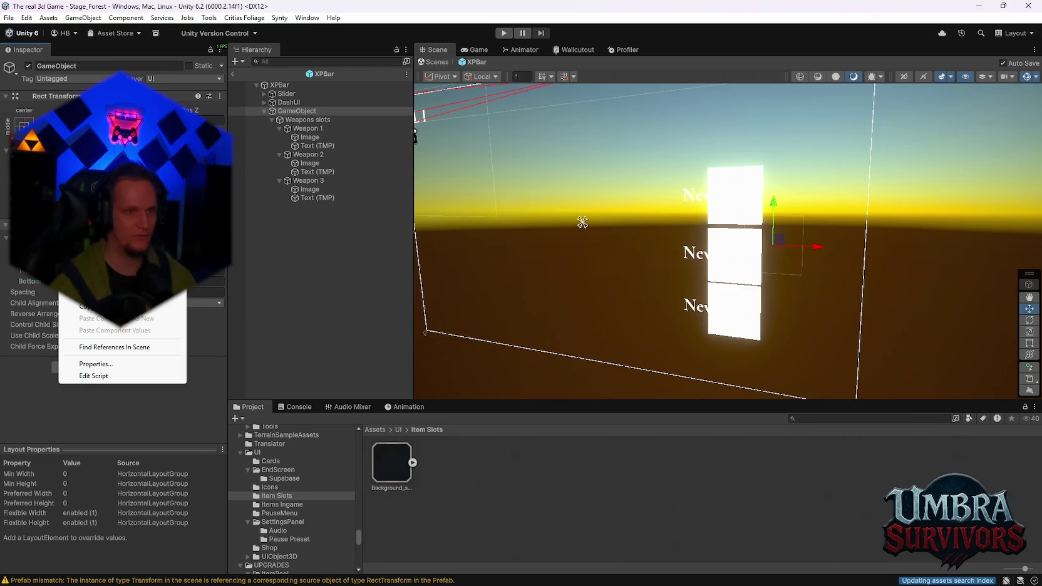
key(Escape)
click(278, 129)
click(279, 137)
click(279, 146)
right_click(292, 120)
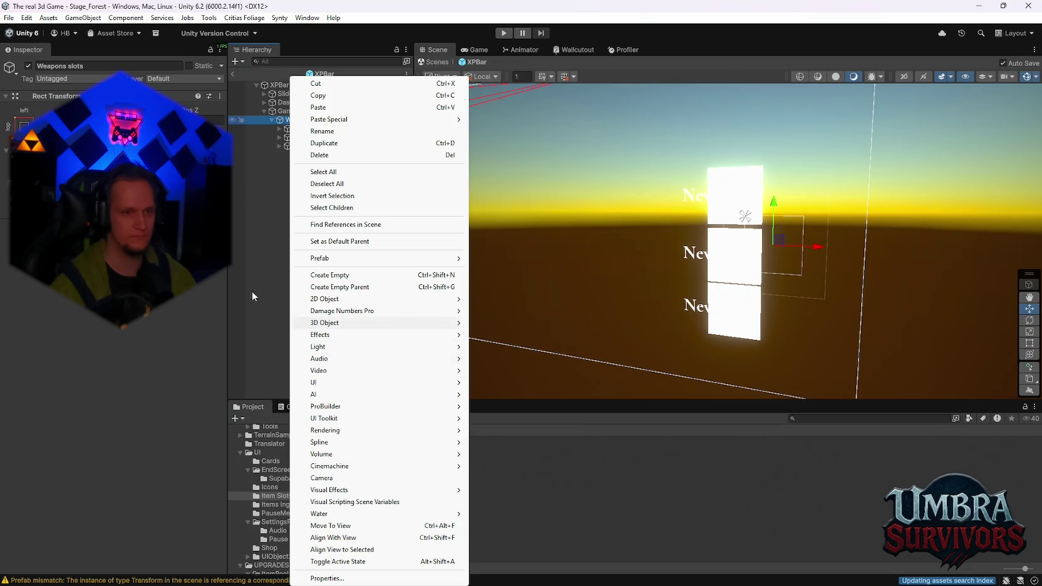
Set the Weapons slots child alignment to Middle Left and edit its spacing.
click(287, 121)
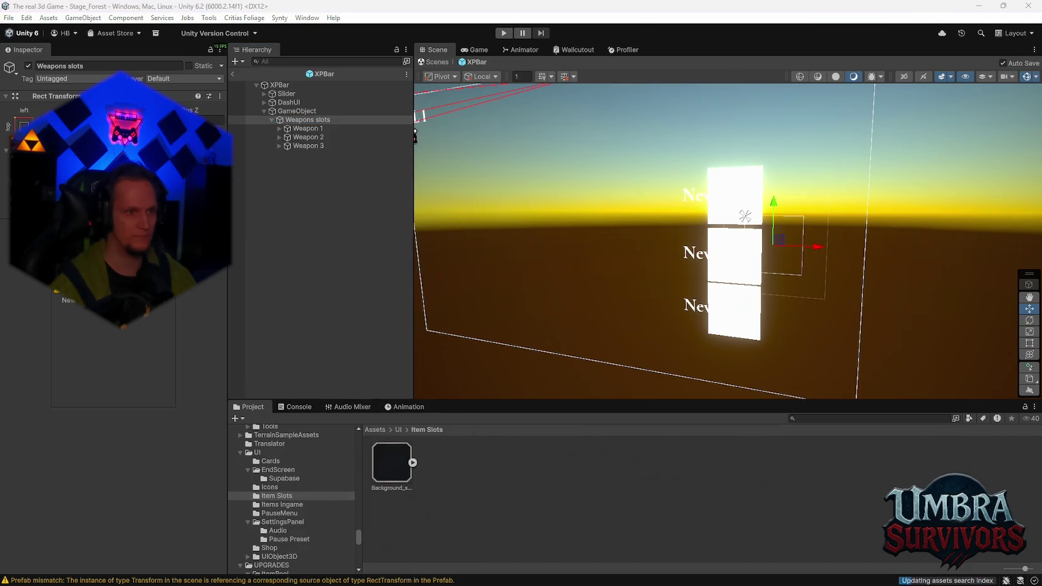
click(128, 303)
click(128, 351)
click(192, 292)
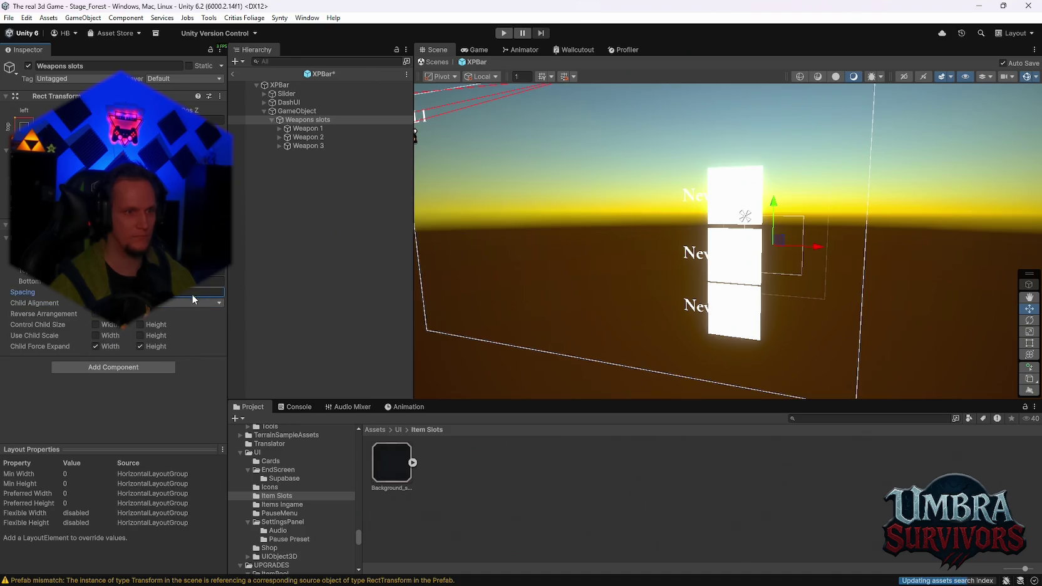
Drag the Weapon 1, 2 and 3 slots to new positions in the scene.
click(299, 128)
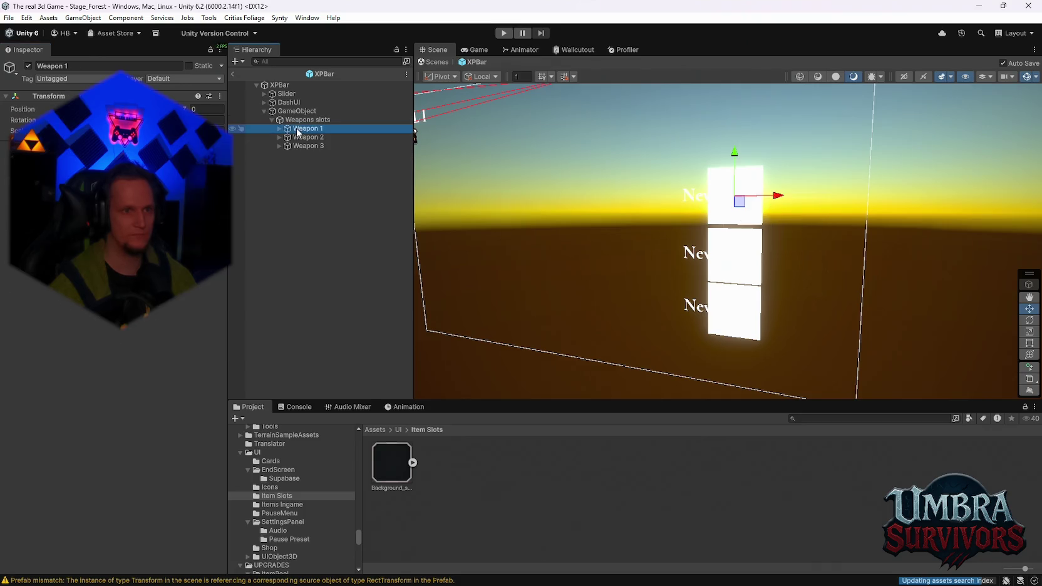
key(Down)
key(Down)
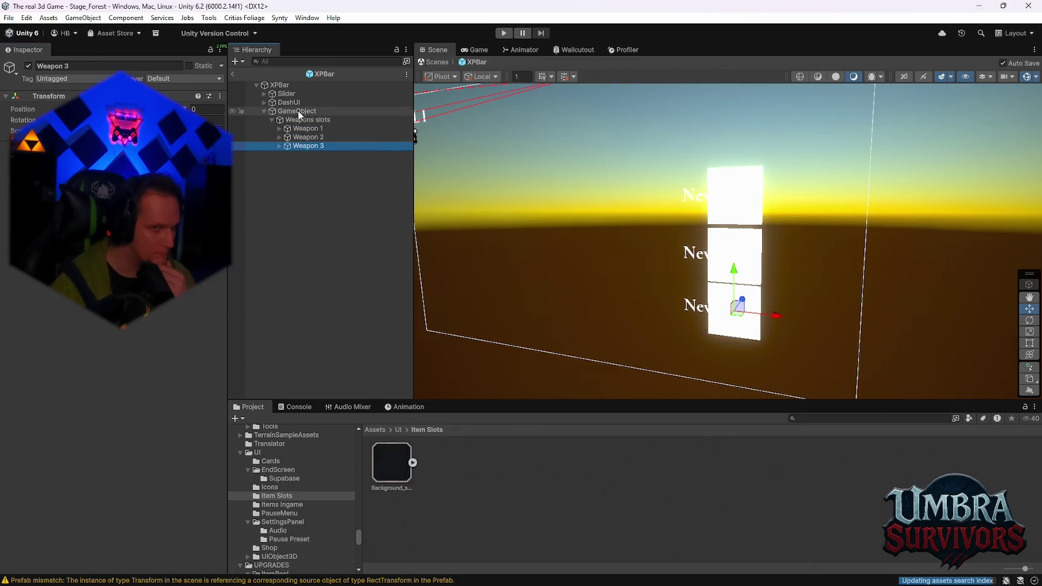
click(300, 120)
key(Down)
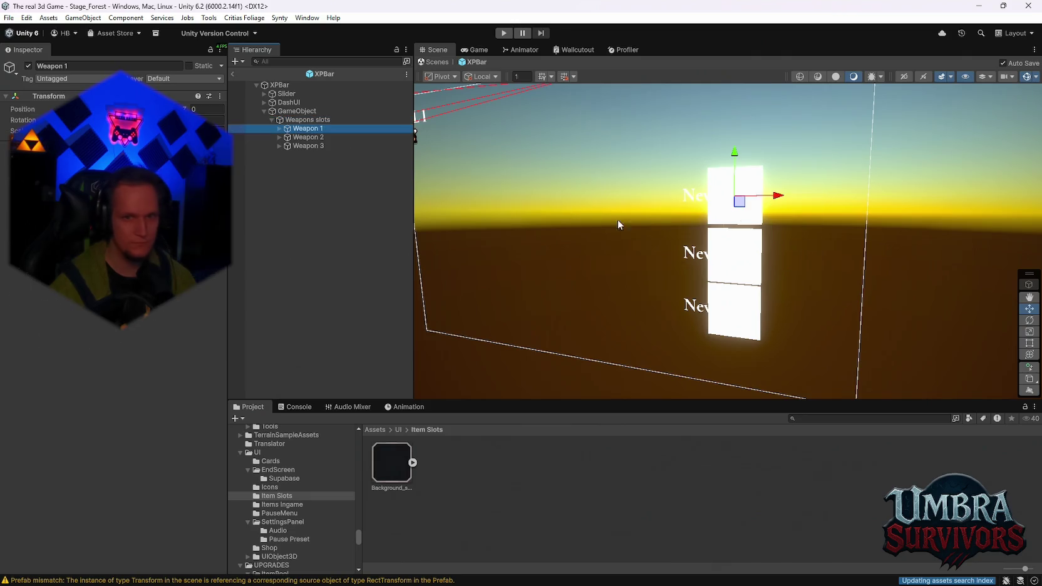
drag(749, 173, 750, 142)
click(343, 139)
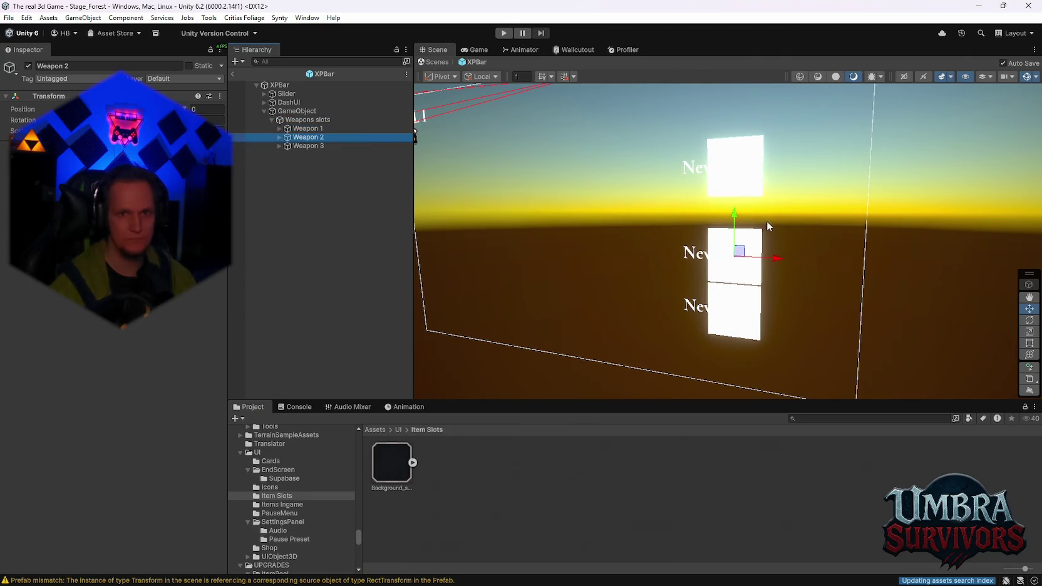
drag(737, 213, 737, 202)
click(308, 146)
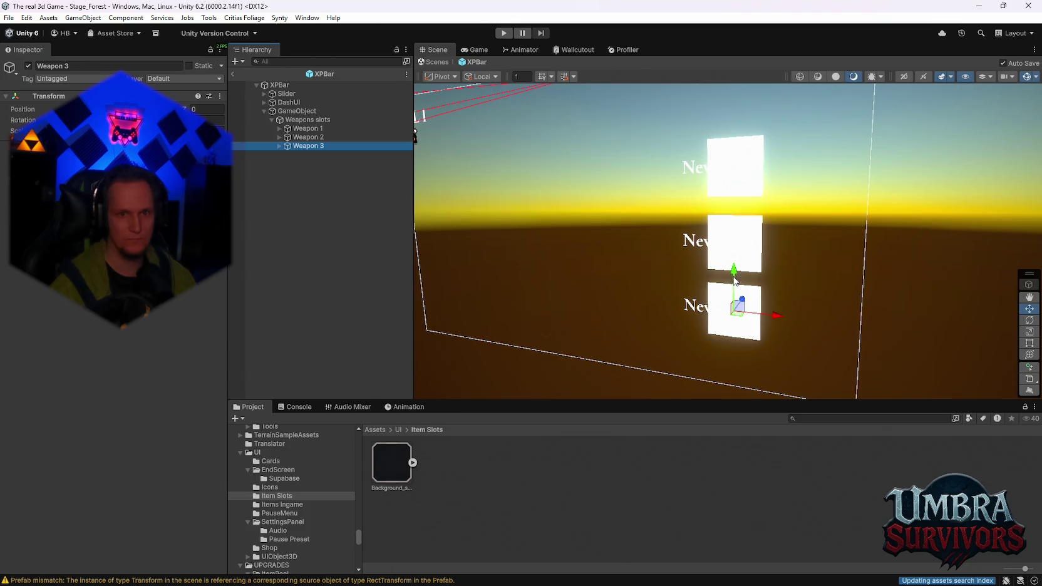
drag(734, 275, 734, 295)
Turn on Control Child Size width and height on the Weapons slots layout group.
click(308, 119)
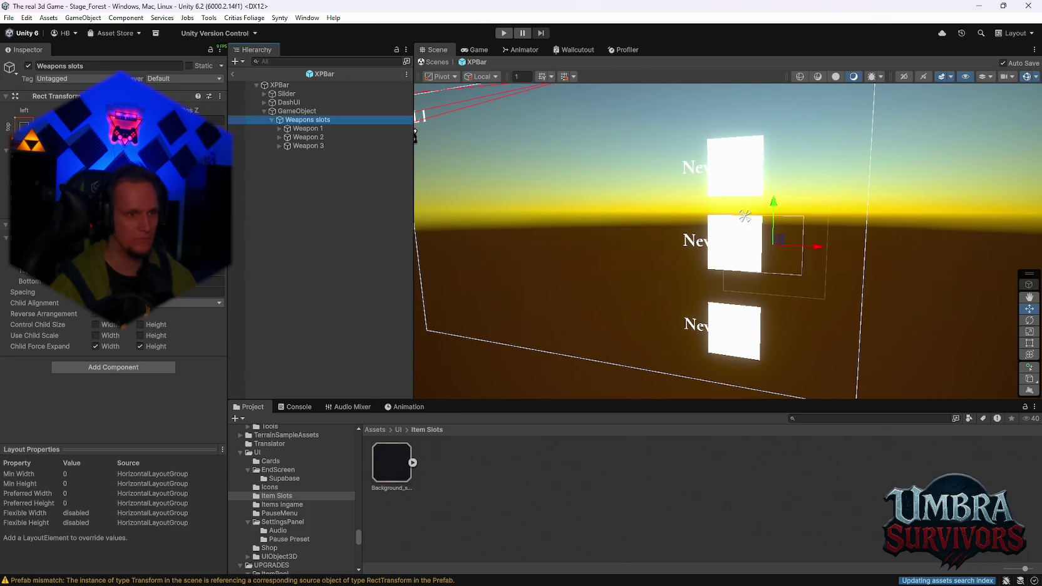
click(95, 324)
click(148, 292)
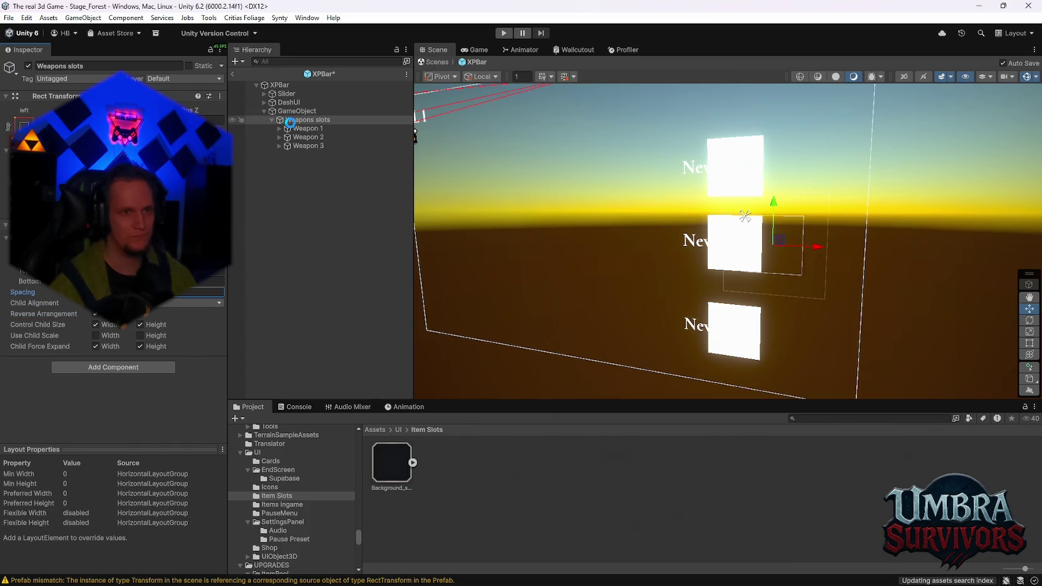
Undo the child size changes and the three weapon slot moves with Ctrl+Z, then reselect Weapons slots.
key(ctrl+z)
key(ctrl+z)
key(ctrl+z)
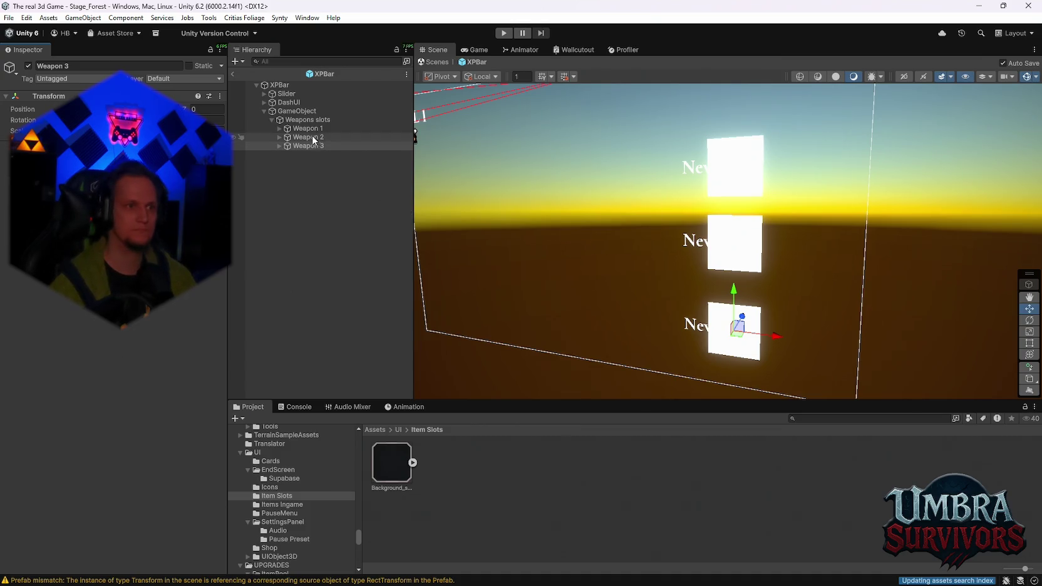
key(ctrl+z)
key(ctrl+z)
key(ctrl+shift+a)
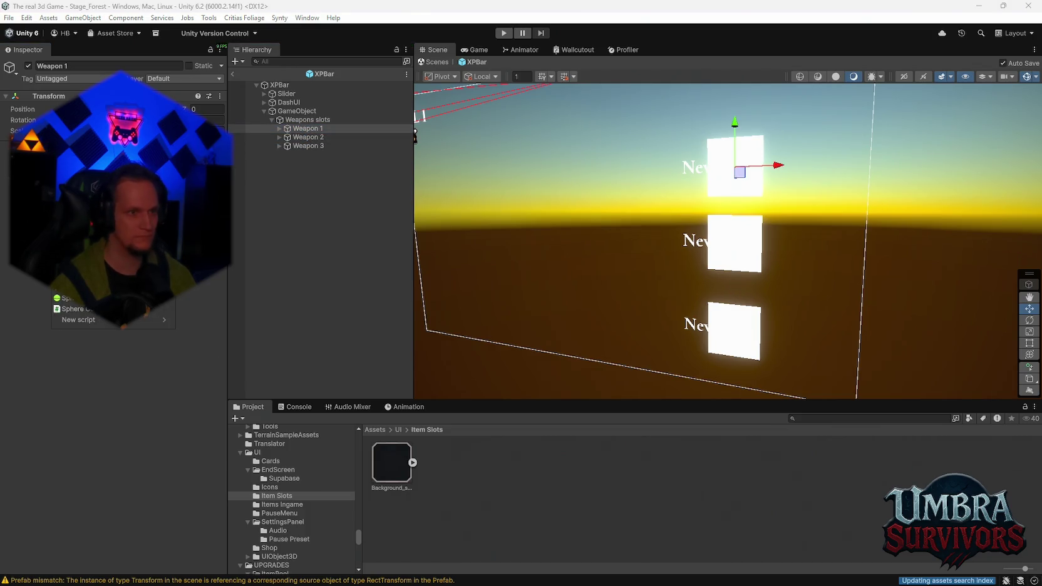
key(ctrl+z)
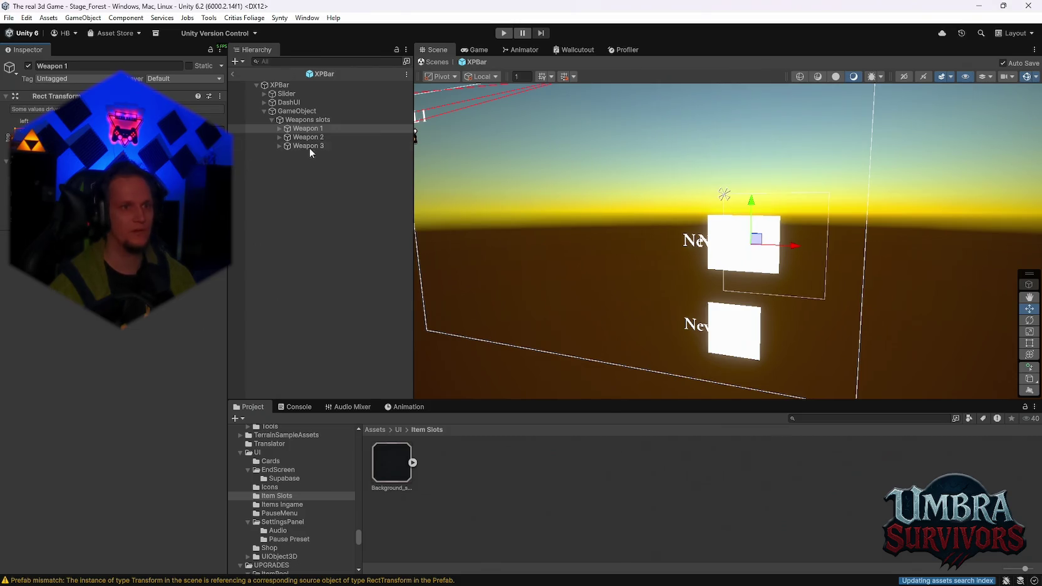
click(309, 137)
key(ctrl+shift+a)
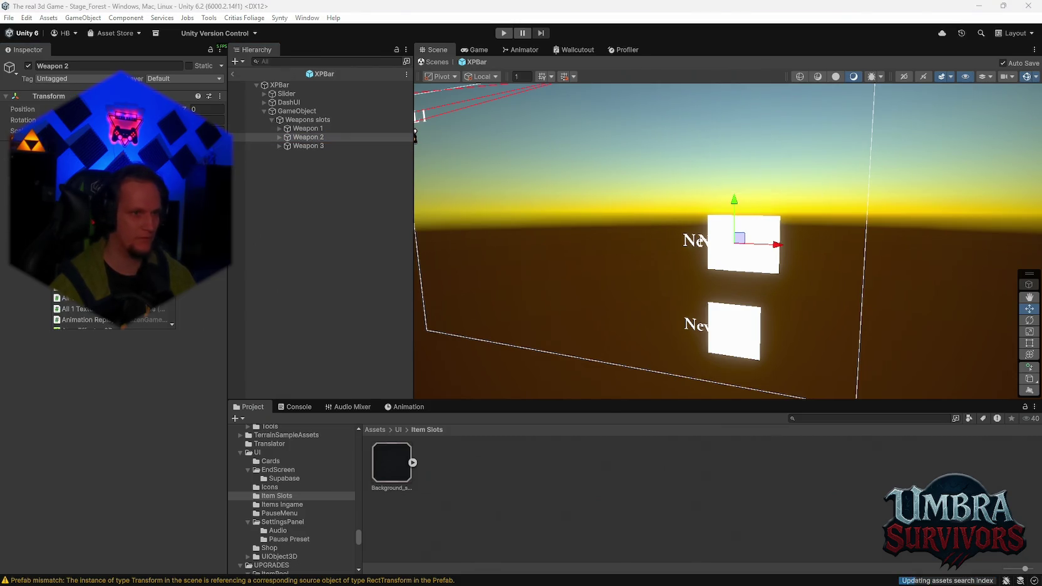
key(ctrl+z)
click(299, 147)
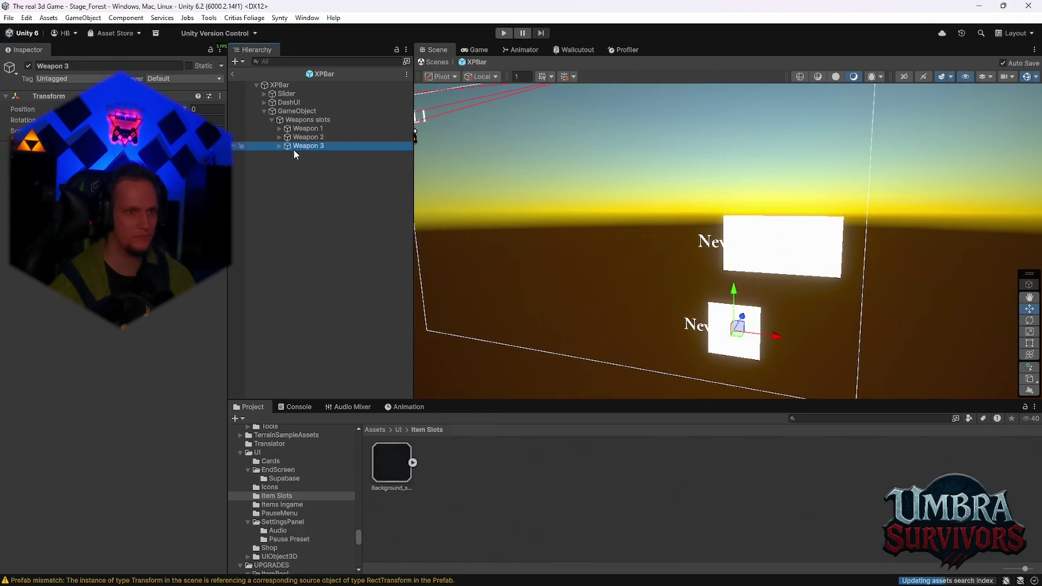
key(ctrl+shift+a)
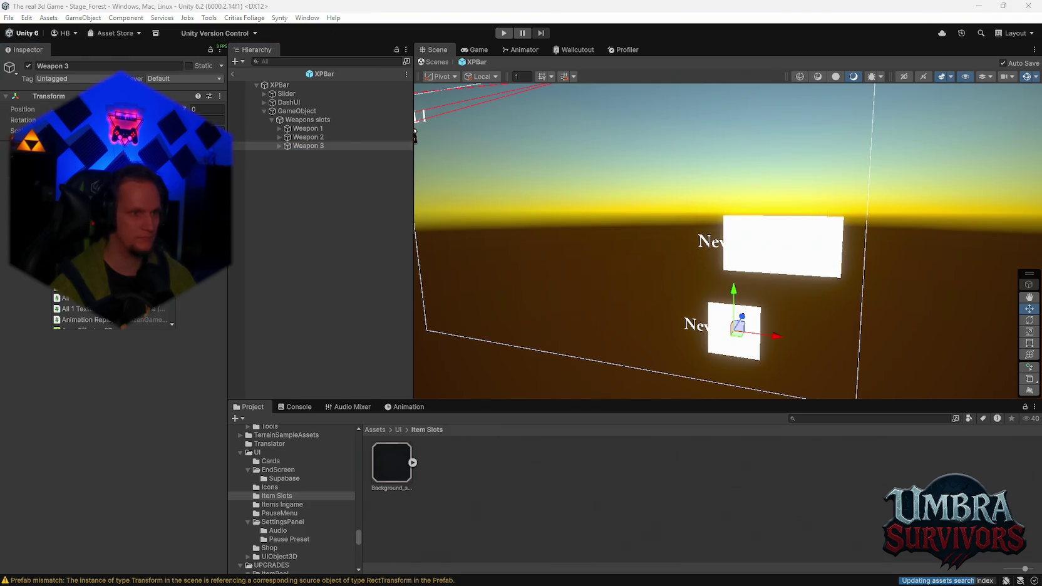
key(ctrl+z)
click(307, 120)
Remove the Horizontal Layout Group from Weapons slots and add a Vertical Layout Group.
drag(23, 292, 62, 292)
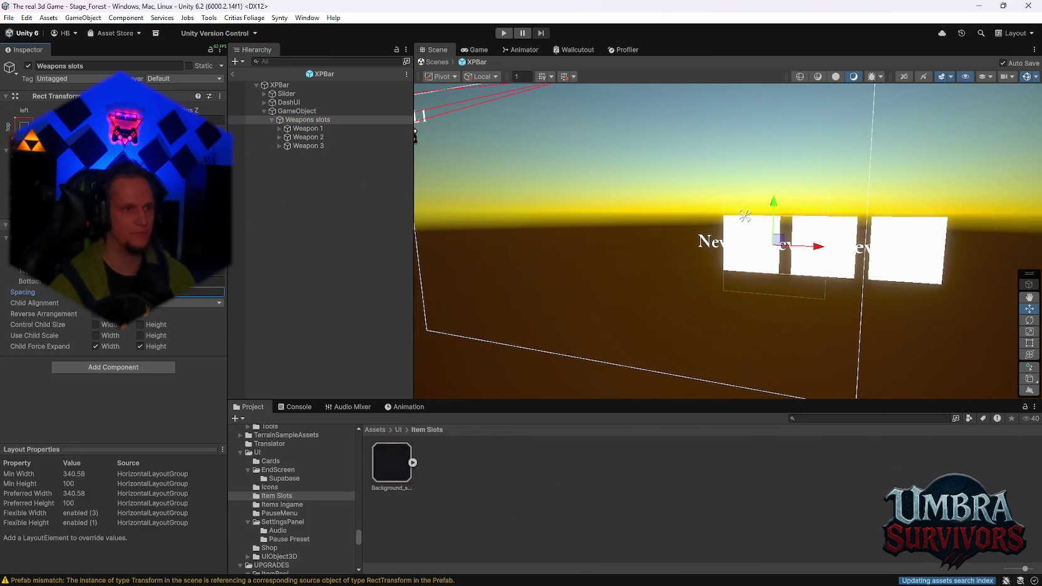
right_click(57, 244)
click(94, 263)
click(114, 279)
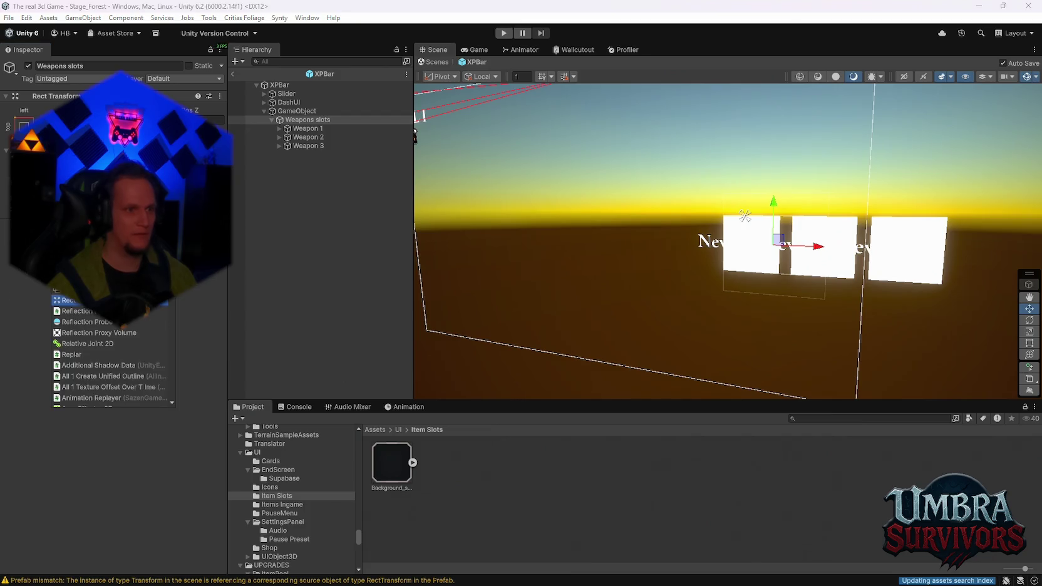
text(layout)
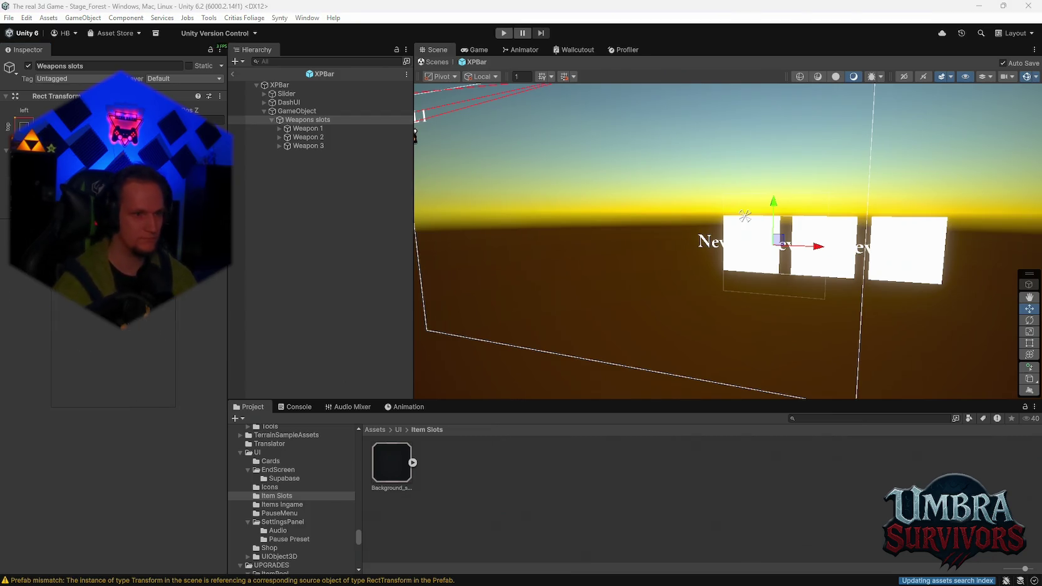
key(Return)
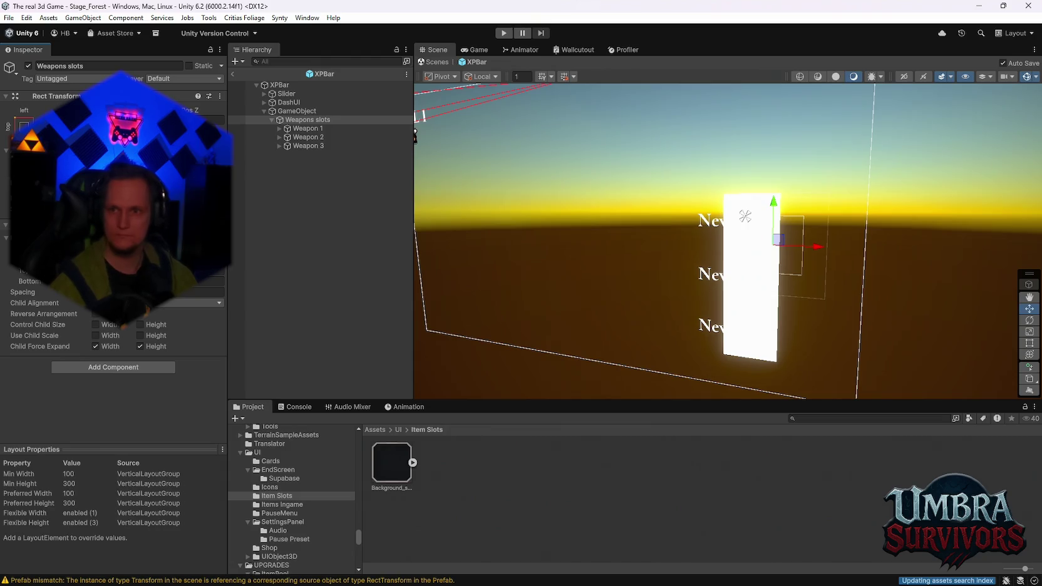
Move the weapon slots group upward and increase the spacing between the stacked slots.
mouse_move(780, 240)
mouse_down()
mouse_move(810, 263)
mouse_move(843, 147)
mouse_up()
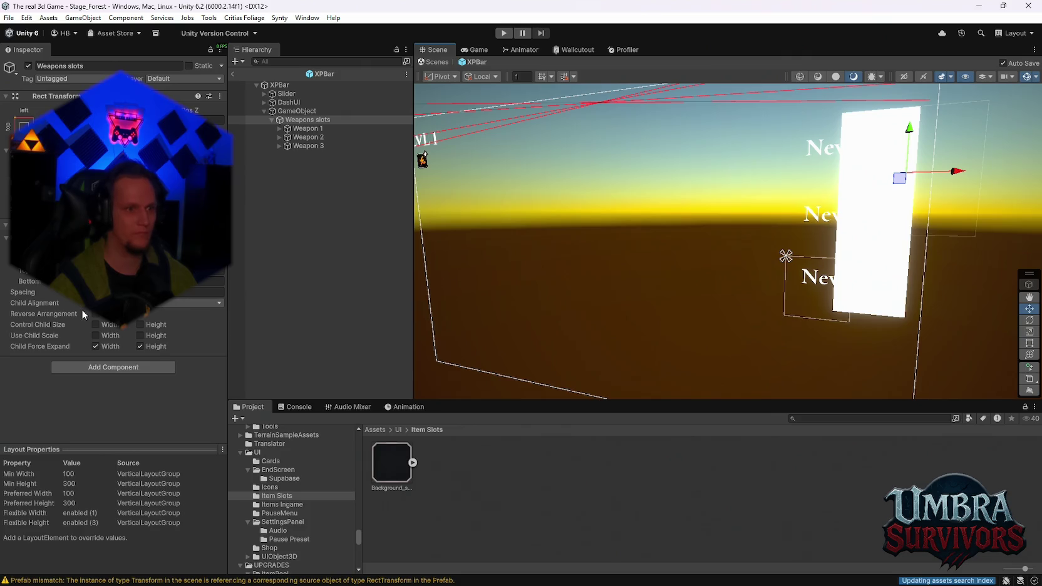
drag(22, 292, 655, 347)
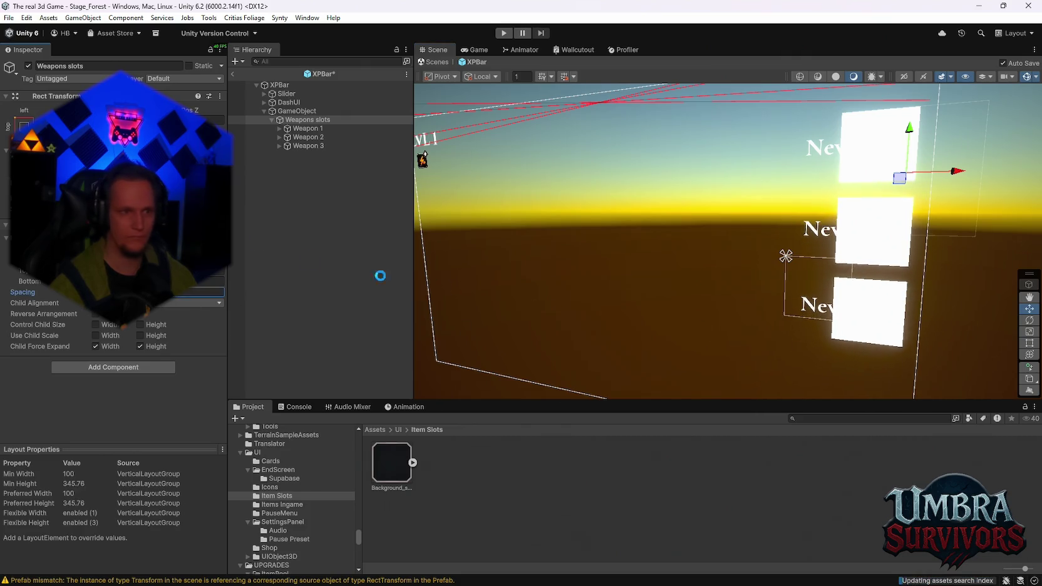
click(301, 118)
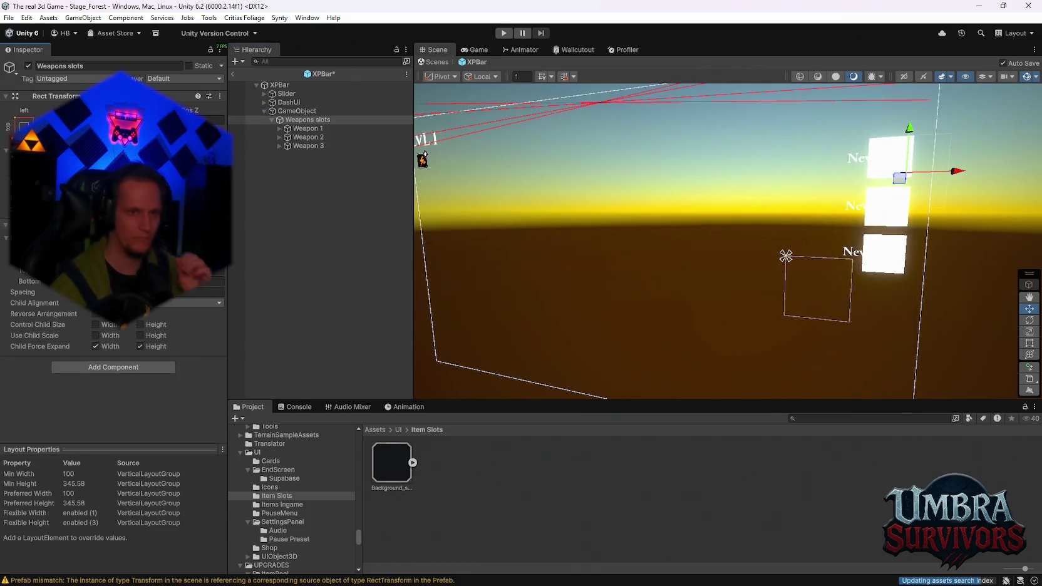
mouse_move(933, 138)
mouse_down()
mouse_move(737, 149)
mouse_move(808, 232)
mouse_move(688, 240)
mouse_move(815, 247)
mouse_move(757, 236)
mouse_move(837, 189)
mouse_move(953, 213)
mouse_up()
key(w)
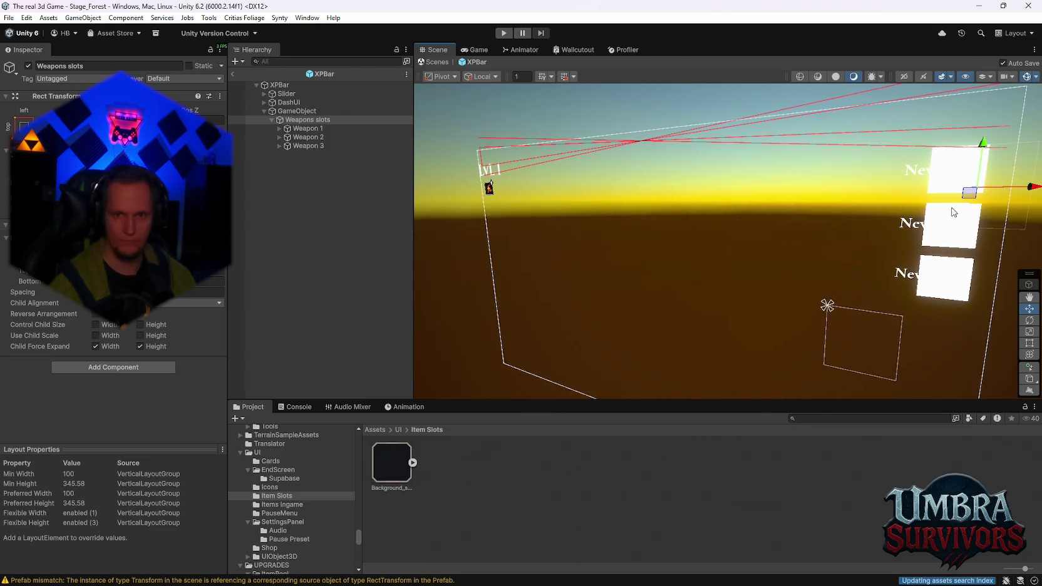
mouse_move(998, 187)
mouse_down()
mouse_move(861, 210)
mouse_move(815, 232)
mouse_up()
click(280, 129)
Give all three weapon slot Images the dark Background sprite and raise them above the labels.
click(279, 154)
click(278, 181)
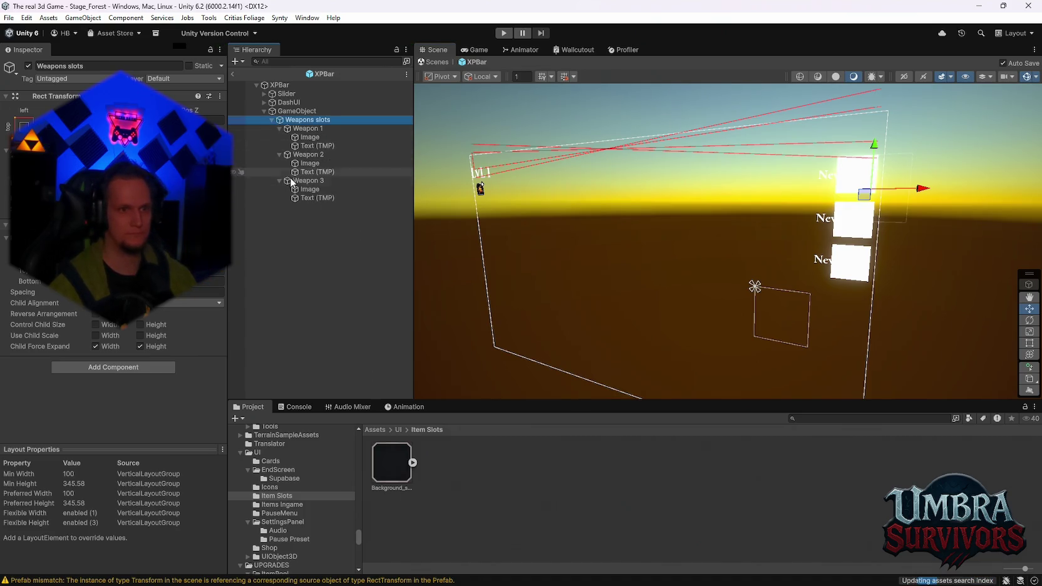
click(310, 189)
ctrl+click(310, 163)
ctrl+click(310, 137)
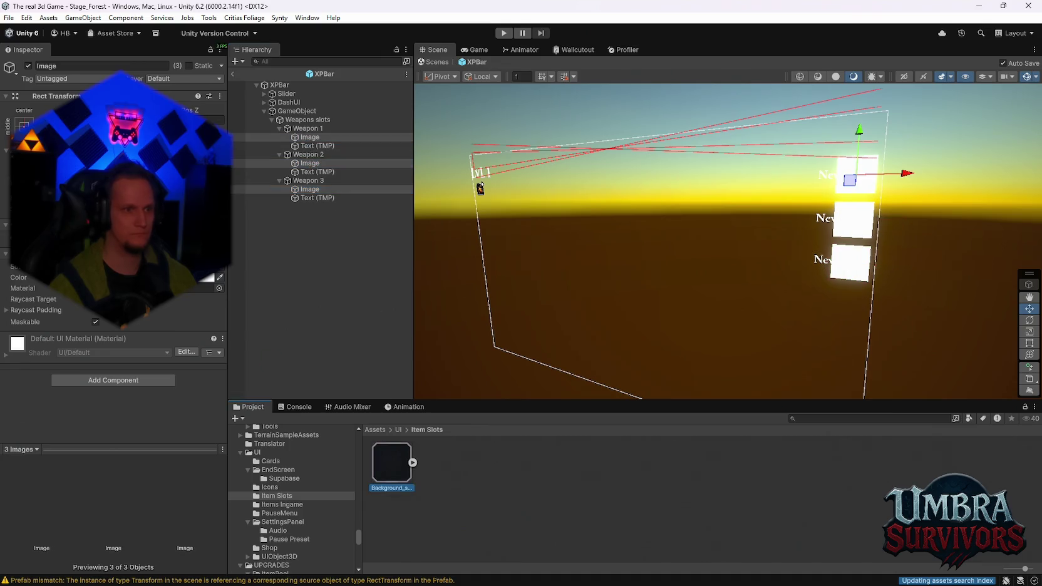
key(f)
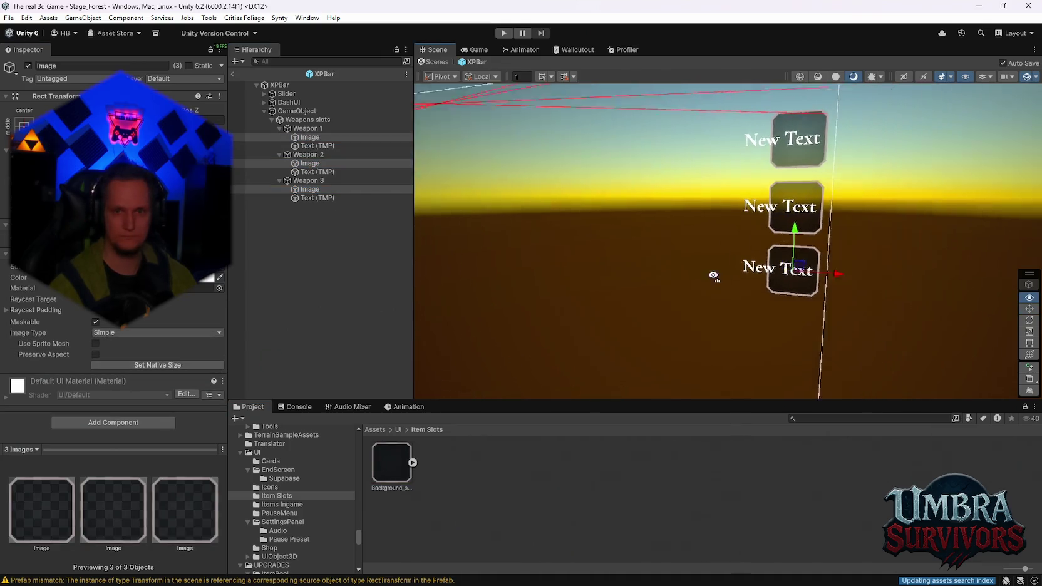
mouse_move(711, 282)
mouse_down()
mouse_move(733, 363)
mouse_move(746, 266)
mouse_move(746, 279)
mouse_up()
key(w)
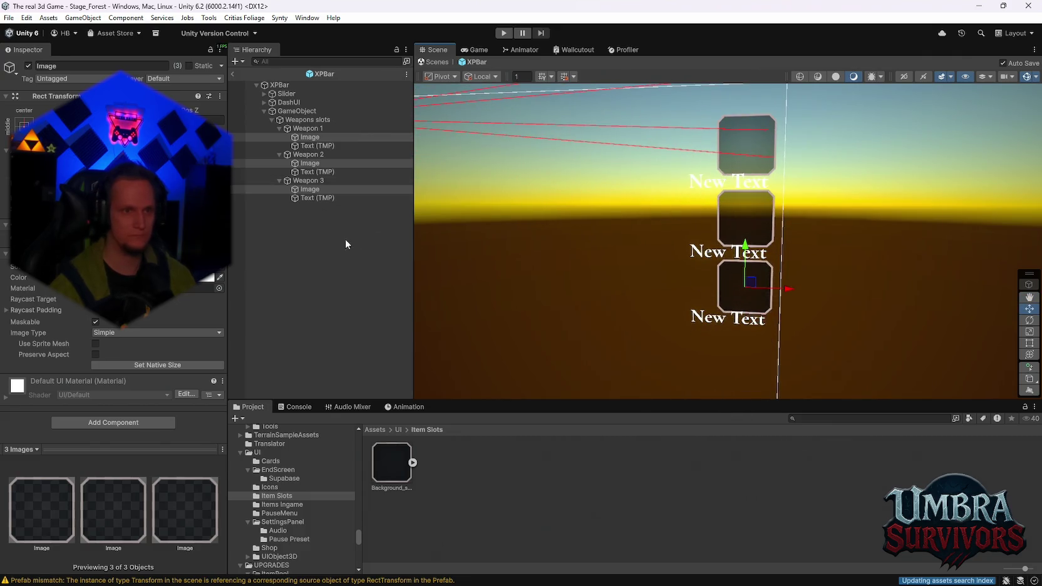
Set the weapon slot labels' text to 1, 2 and 3.
click(317, 145)
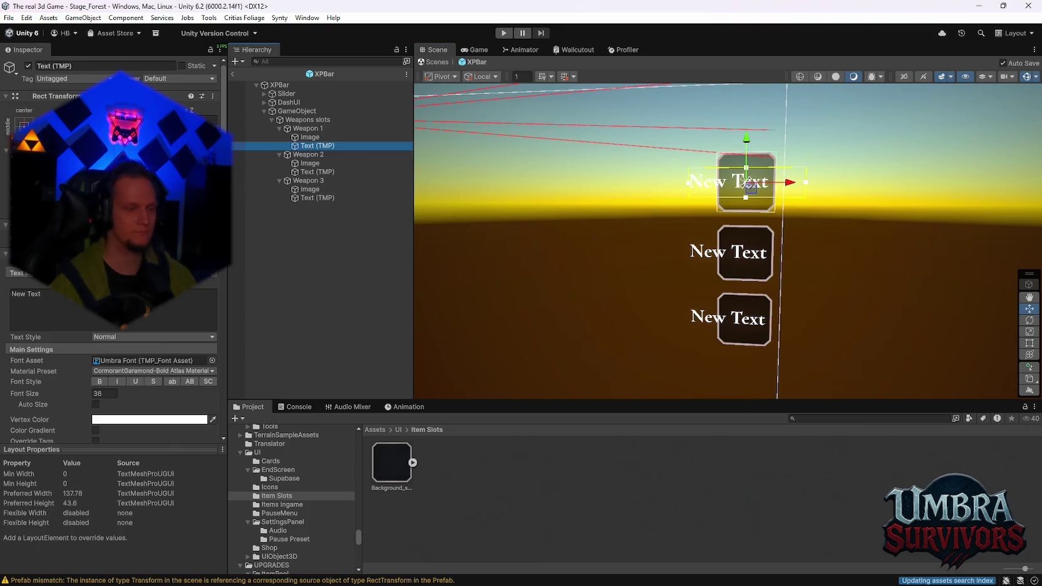
click(54, 294)
click(310, 163)
click(317, 172)
click(58, 304)
text(2)
click(310, 198)
click(63, 299)
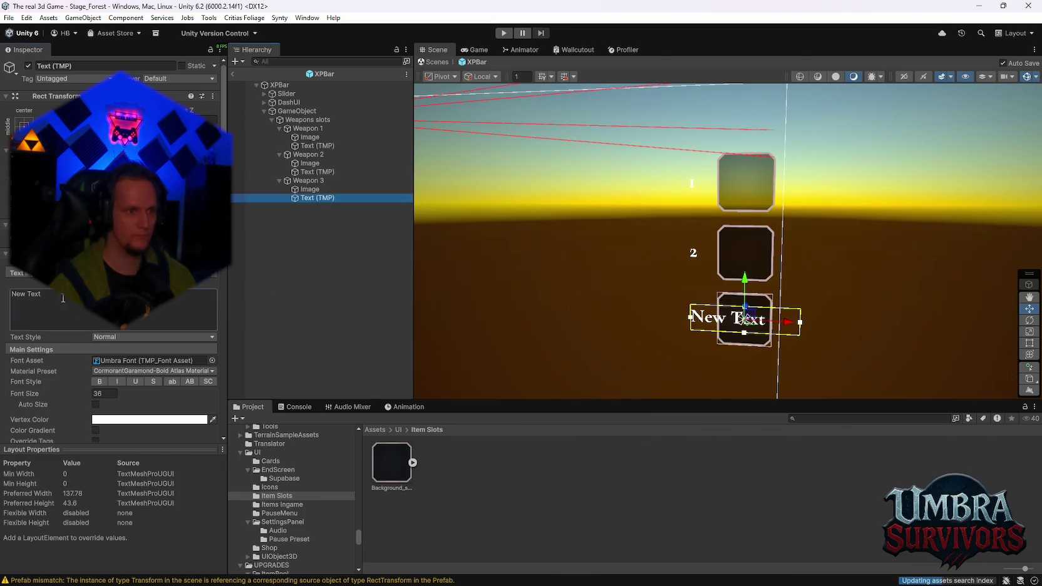
text(3)
Centre all three number labels horizontally and vertically, then nudge them down slightly.
scroll(147, 313, down, 5)
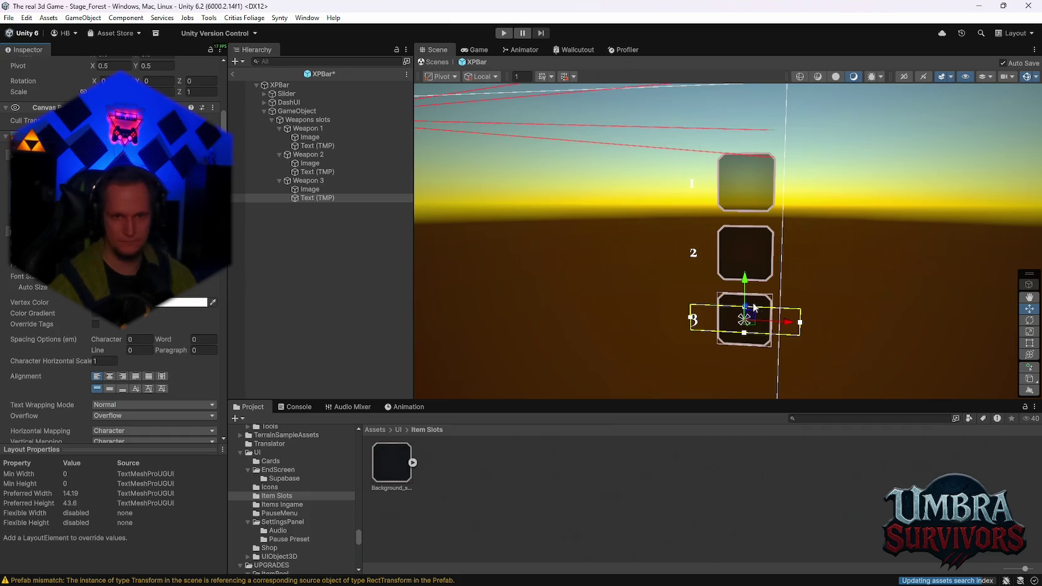
click(112, 378)
click(111, 388)
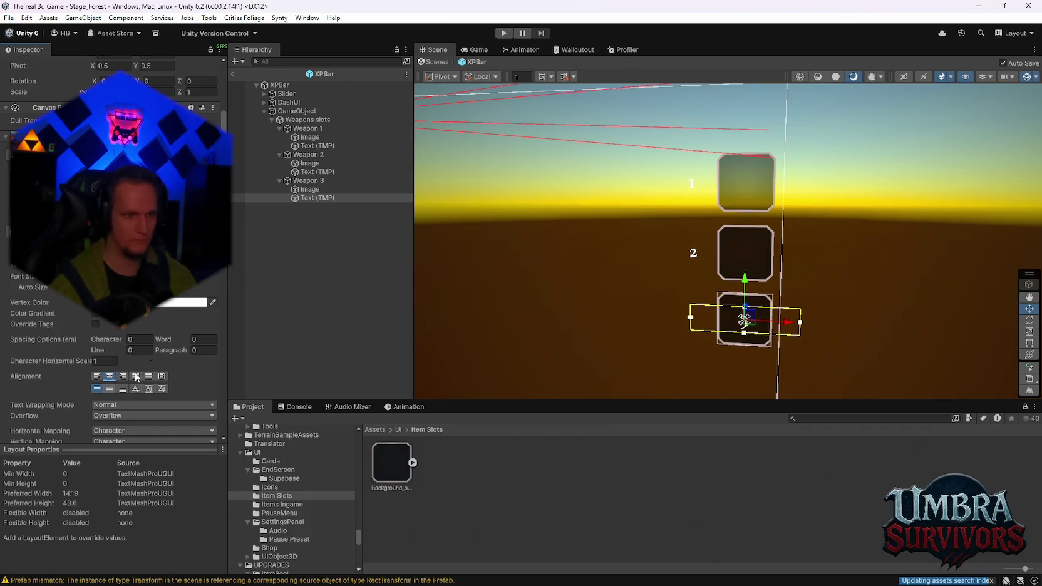
ctrl+click(317, 171)
ctrl+click(307, 145)
click(110, 377)
click(111, 389)
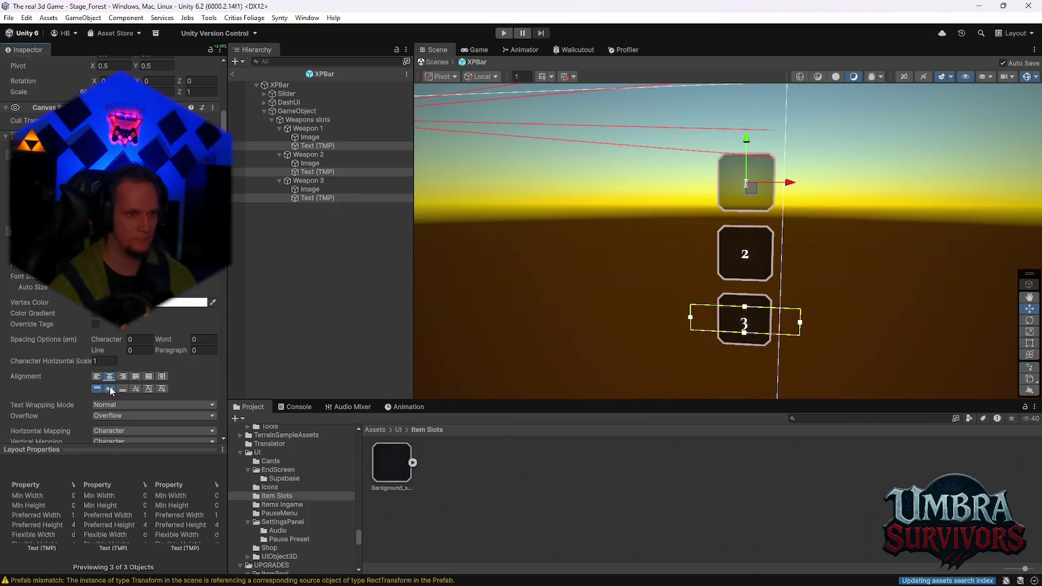
mouse_move(750, 293)
mouse_down()
mouse_move(746, 301)
mouse_move(745, 289)
mouse_up()
click(830, 256)
key(q)
scroll(837, 245, down, 3)
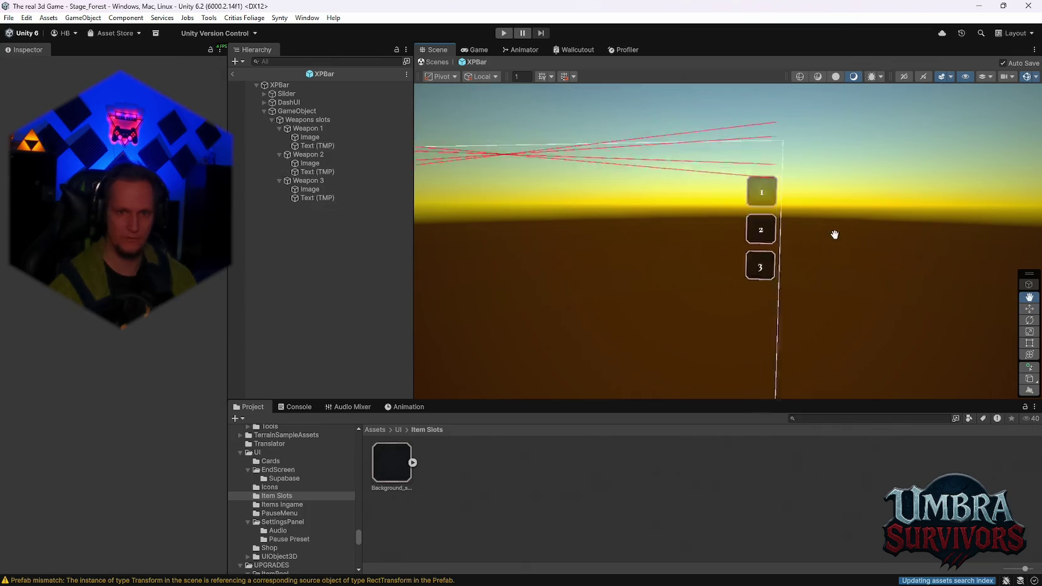
Create an empty GameObject (1) under XPBar and add a Rect Transform to it.
scroll(834, 234, up, 5)
key(w)
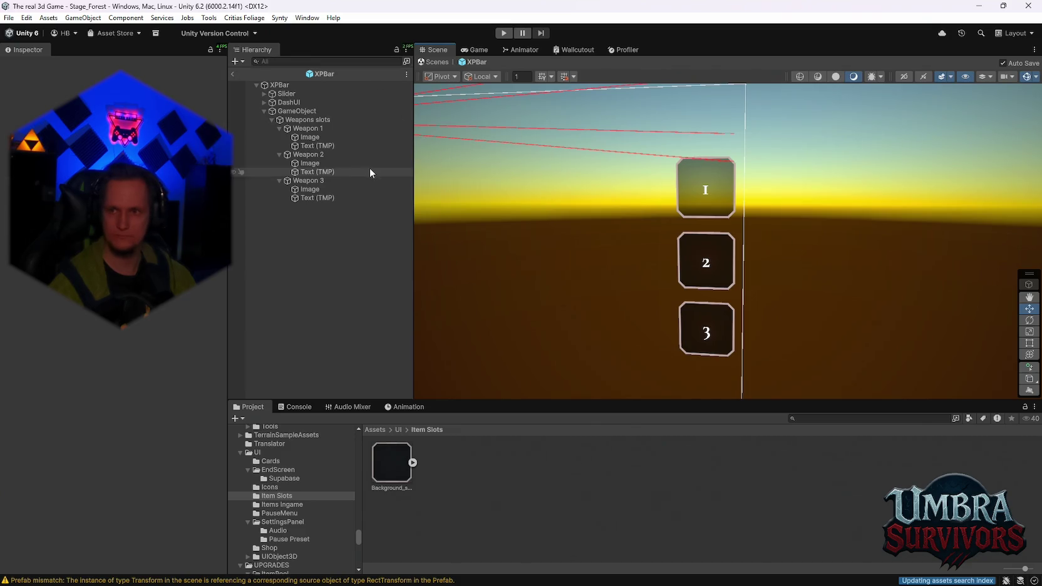
right_click(299, 169)
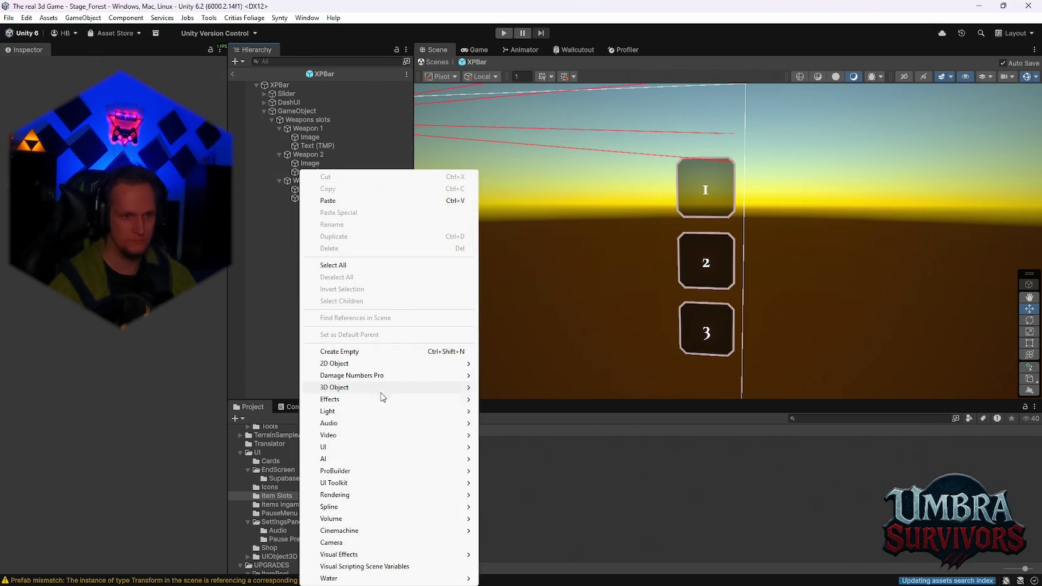
click(243, 61)
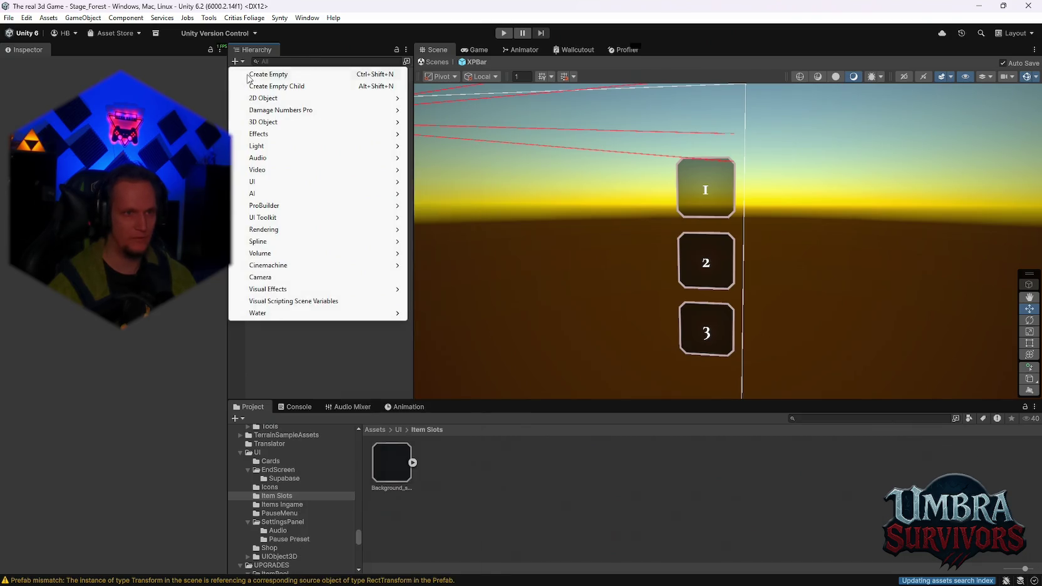
mouse_move(321, 182)
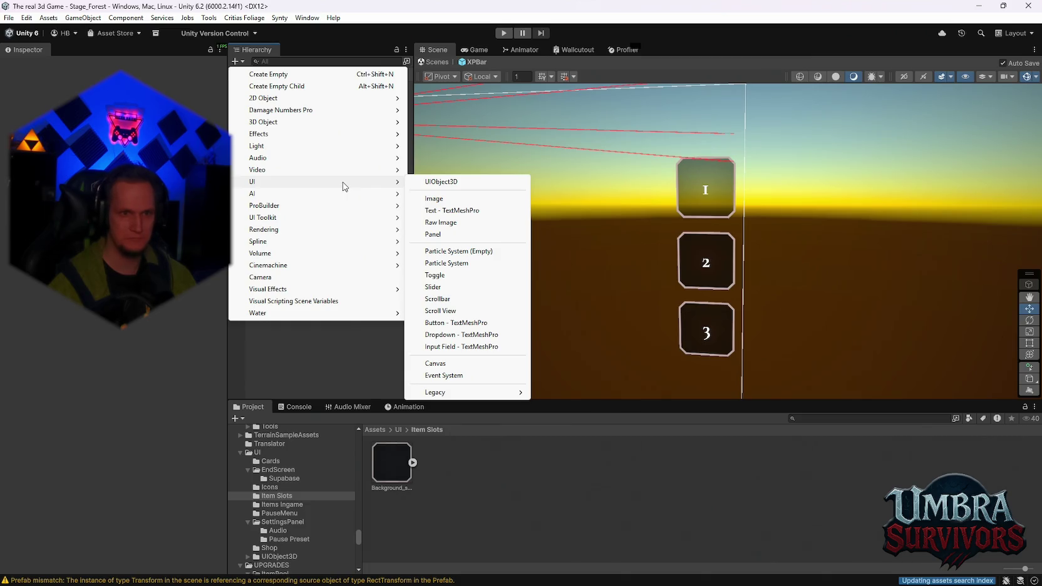
click(301, 75)
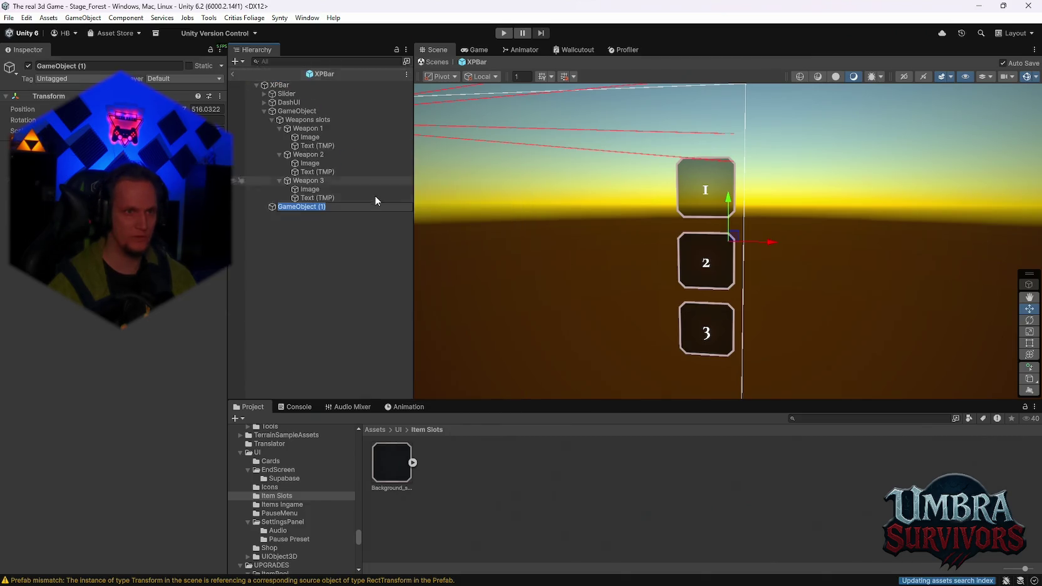
key(Return)
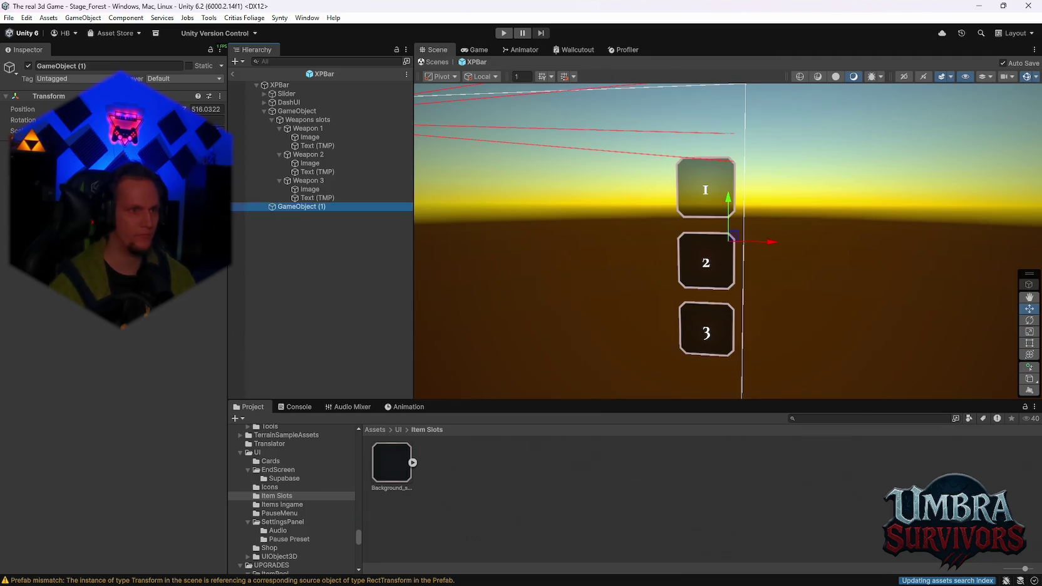
key(Return)
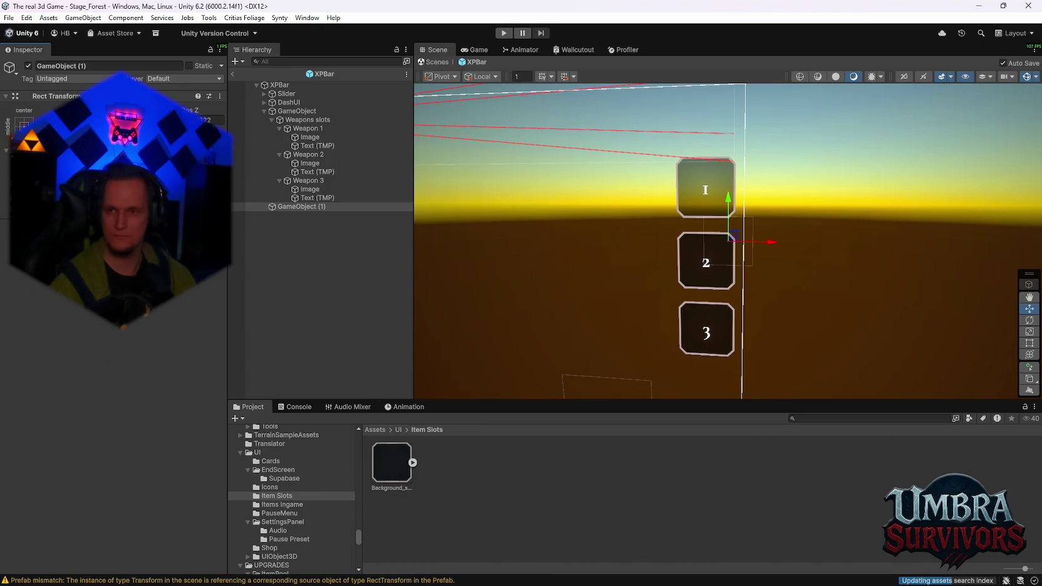
Add a Vertical Layout Group to GameObject (1) and start editing its Spacing.
click(113, 266)
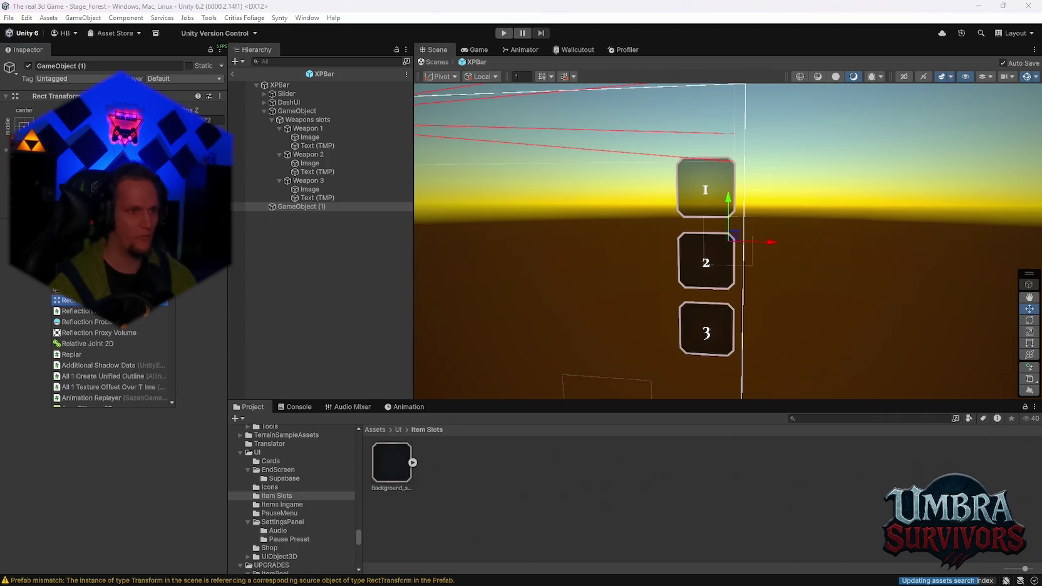
text(vertex)
key(Return)
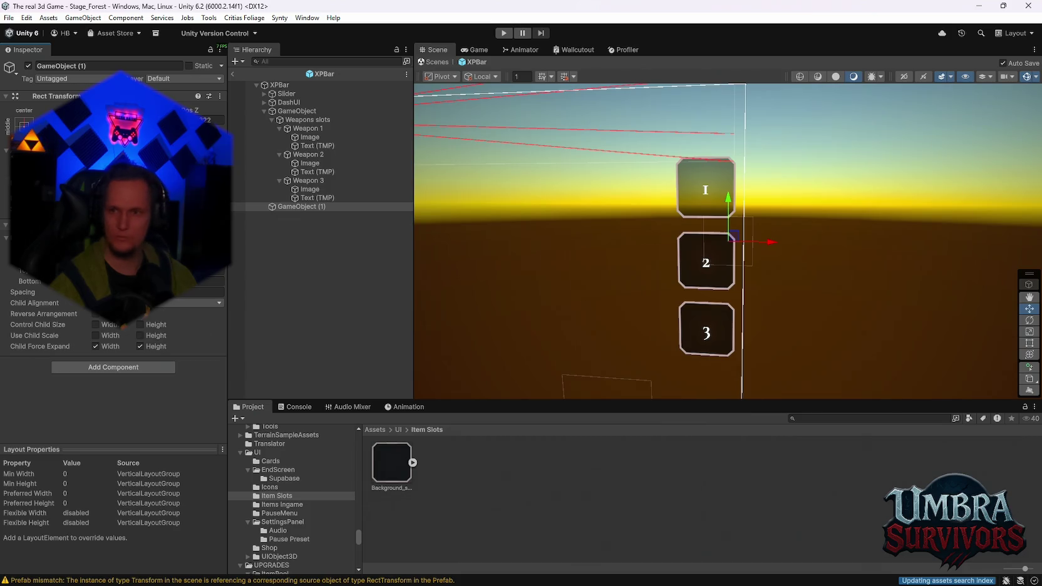
click(137, 292)
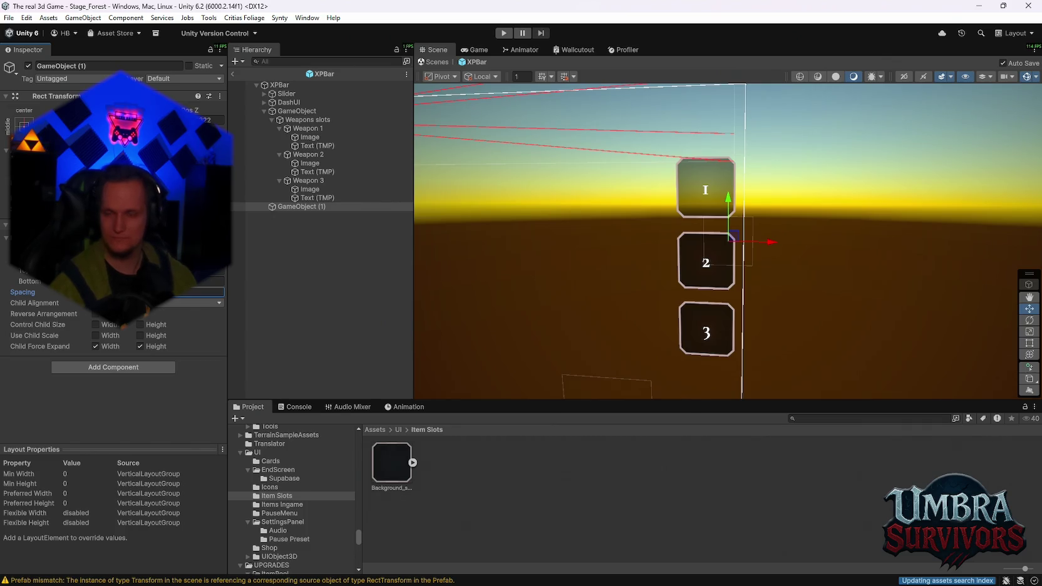
Rename GameObject (1) to PassiveListRoot.
right_click(306, 218)
click(233, 253)
right_click(283, 206)
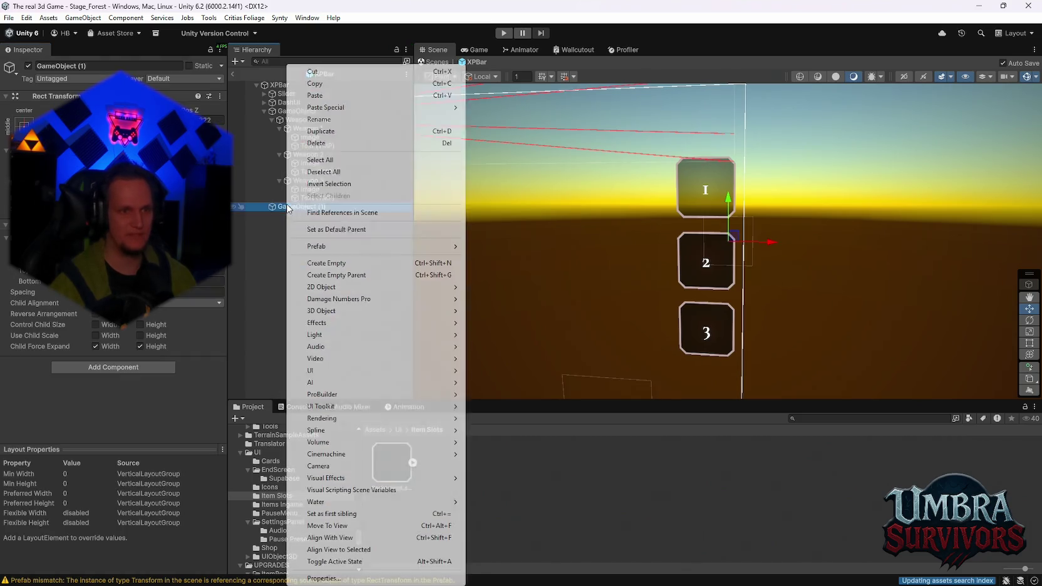
click(321, 119)
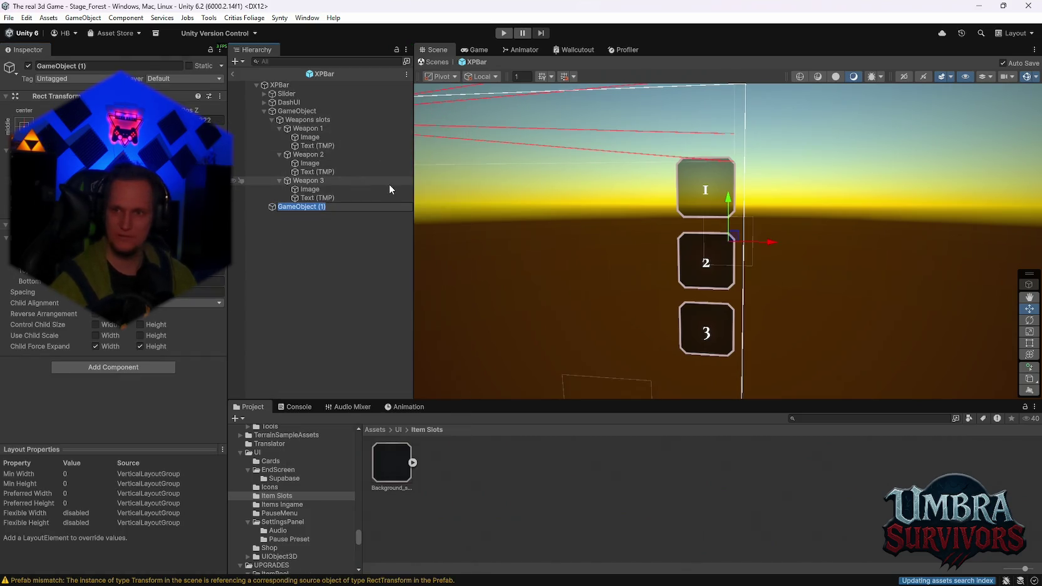
text(Passive)
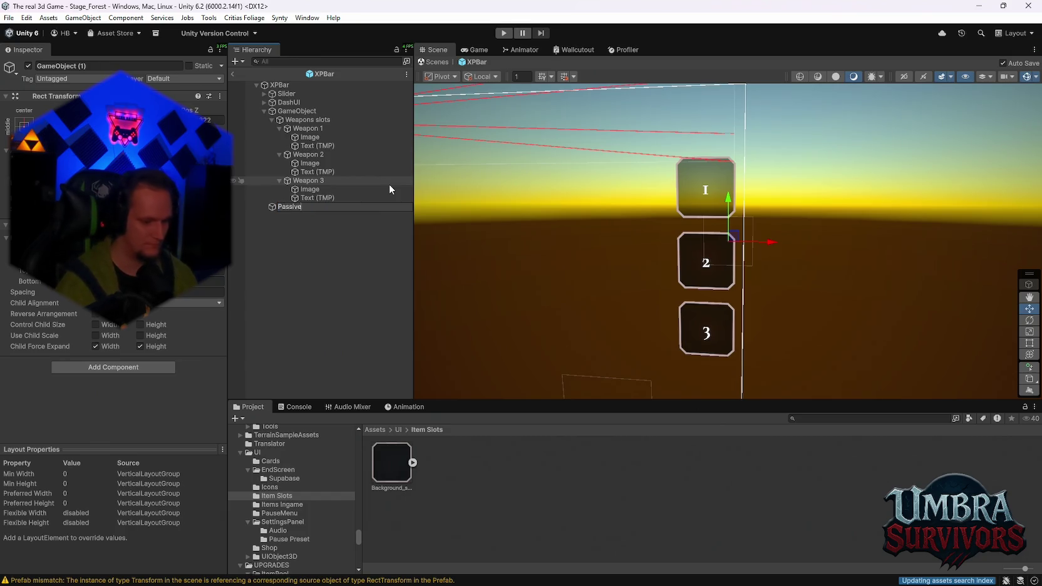
text(ListRoot)
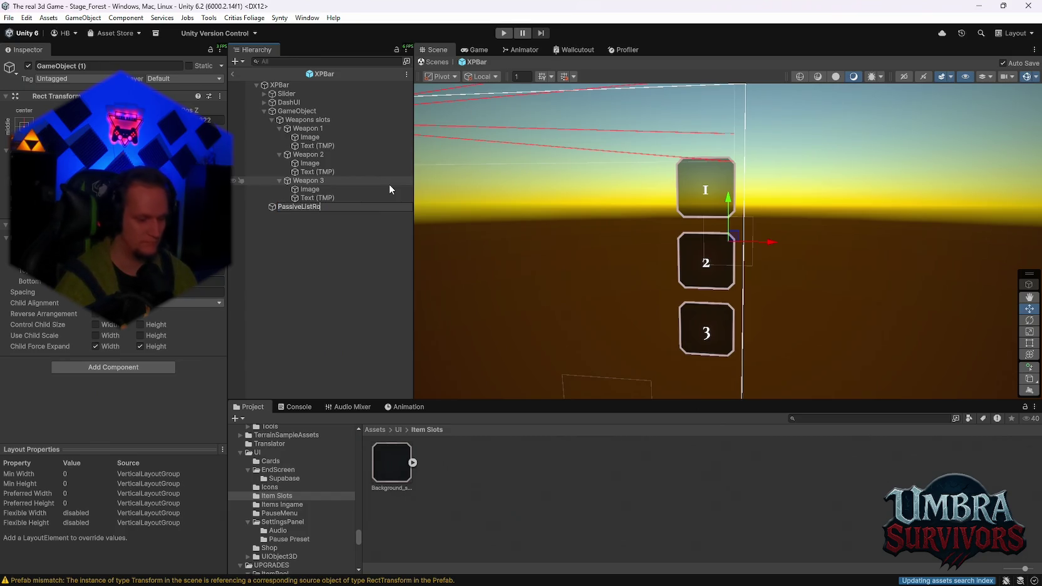
key(Return)
Create a new empty object named PassiveIconItem.
right_click(349, 266)
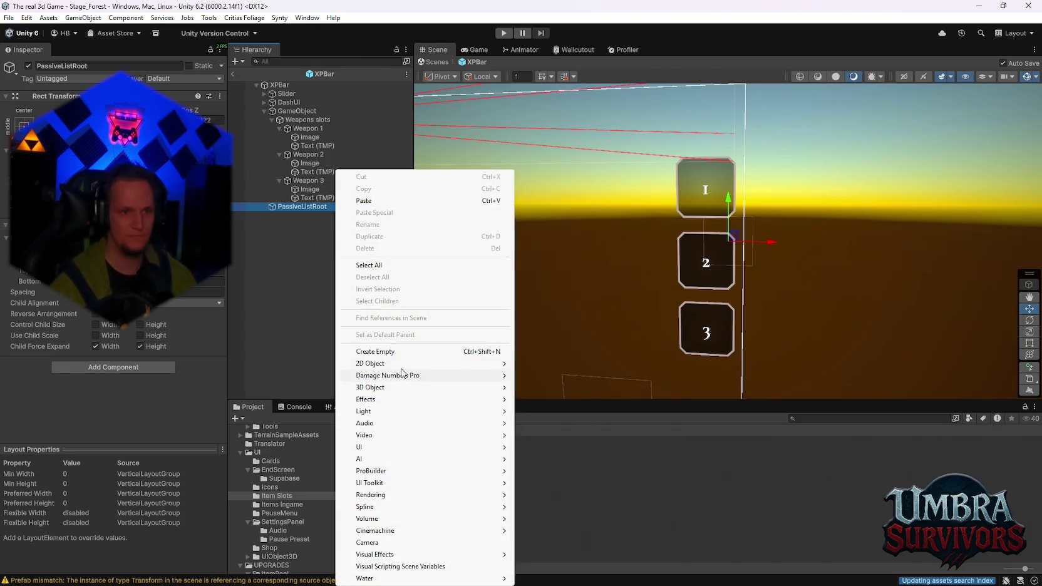
click(376, 352)
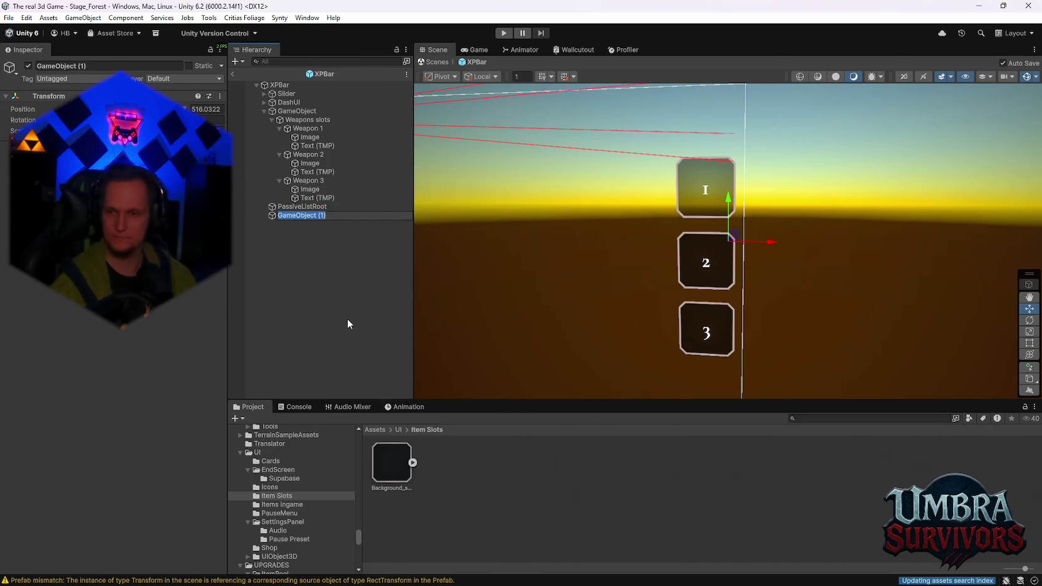
text(Passive)
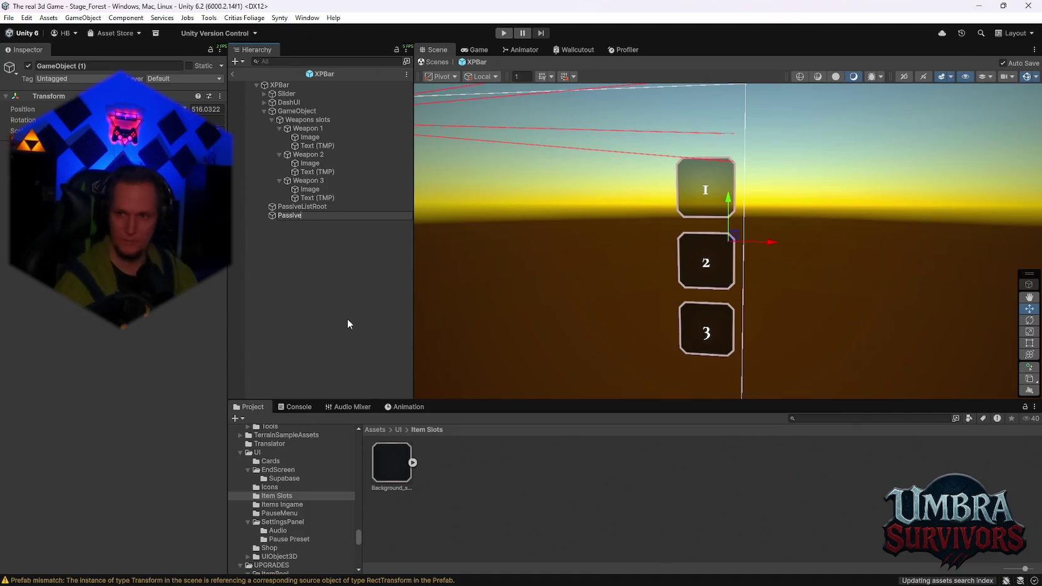
text(IconItem)
key(Return)
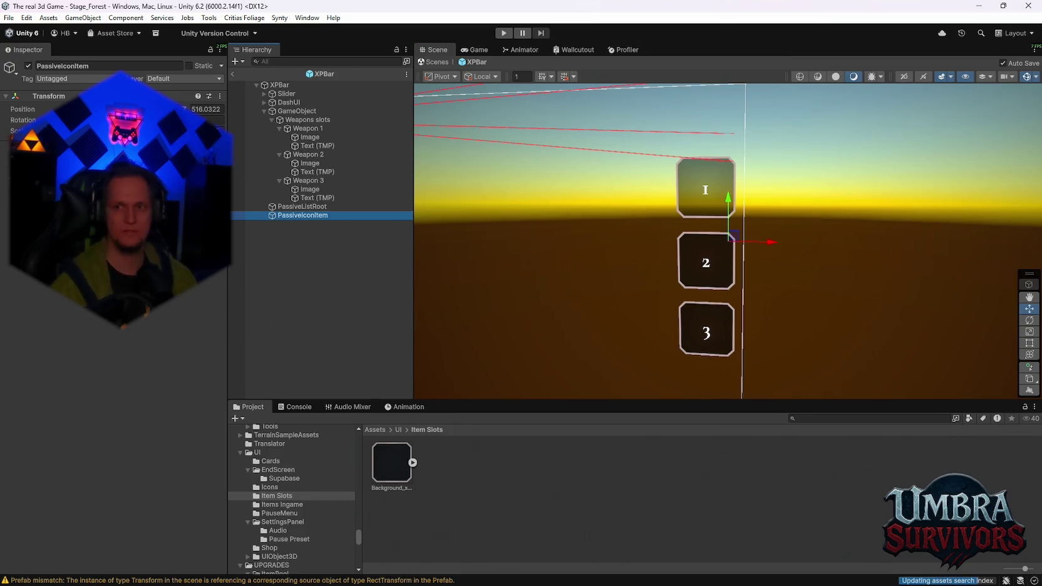
Add a UI Image child named Image to PassiveIconItem.
right_click(289, 216)
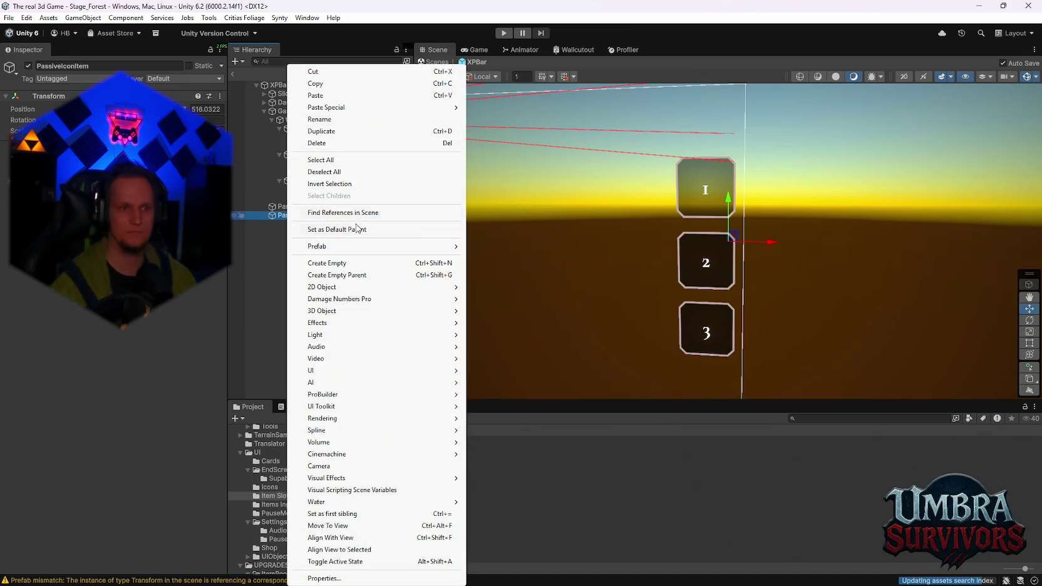
mouse_move(372, 370)
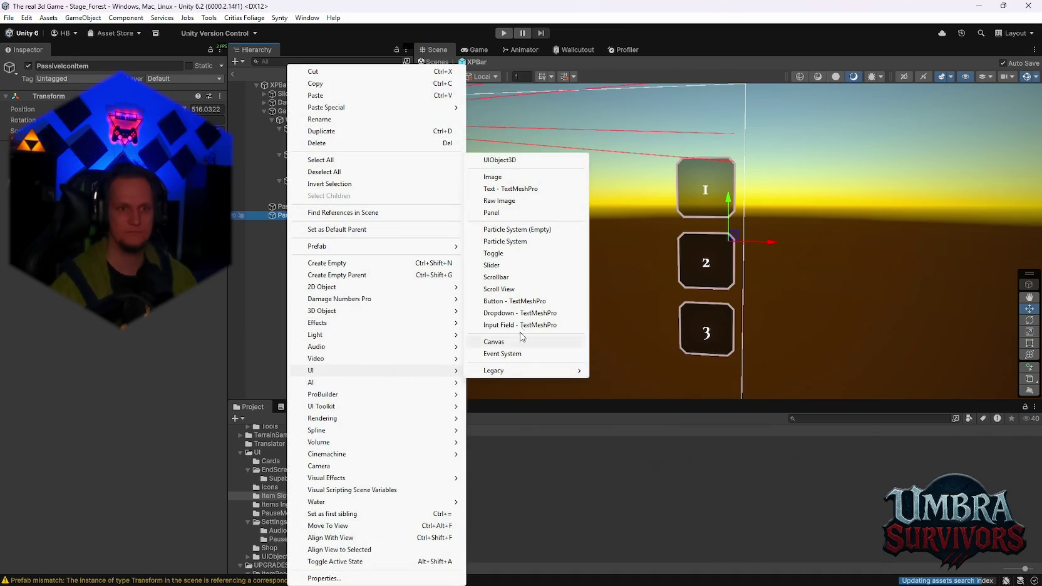
click(511, 177)
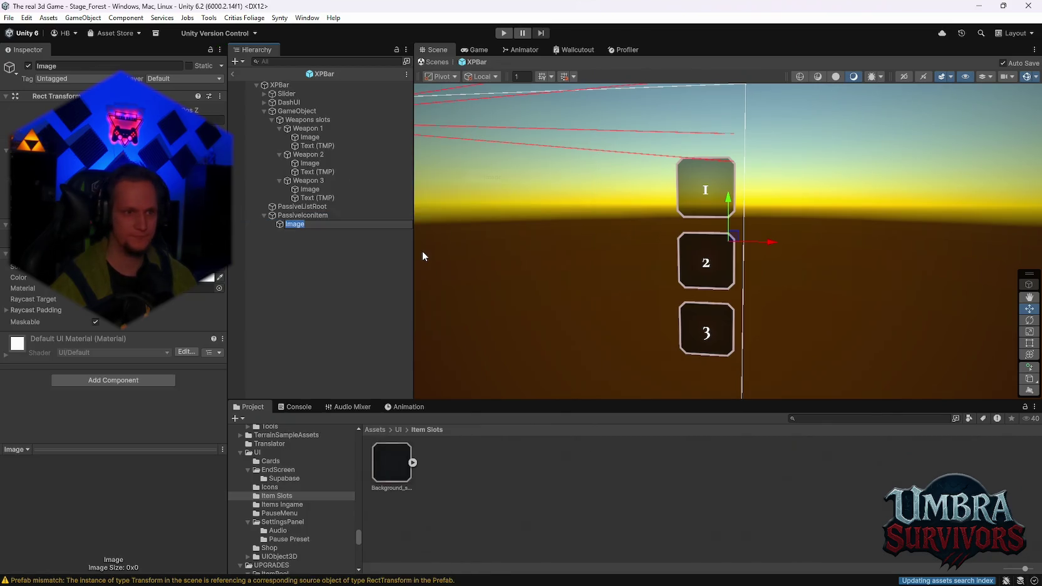
key(Return)
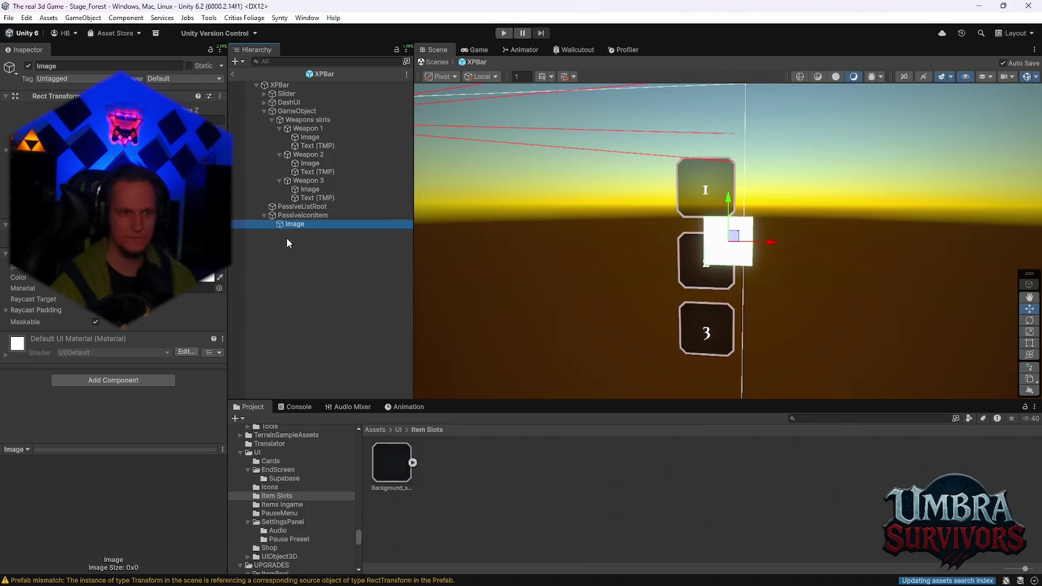
Add a TextMeshPro text child named Stacks to PassiveIconItem.
right_click(292, 217)
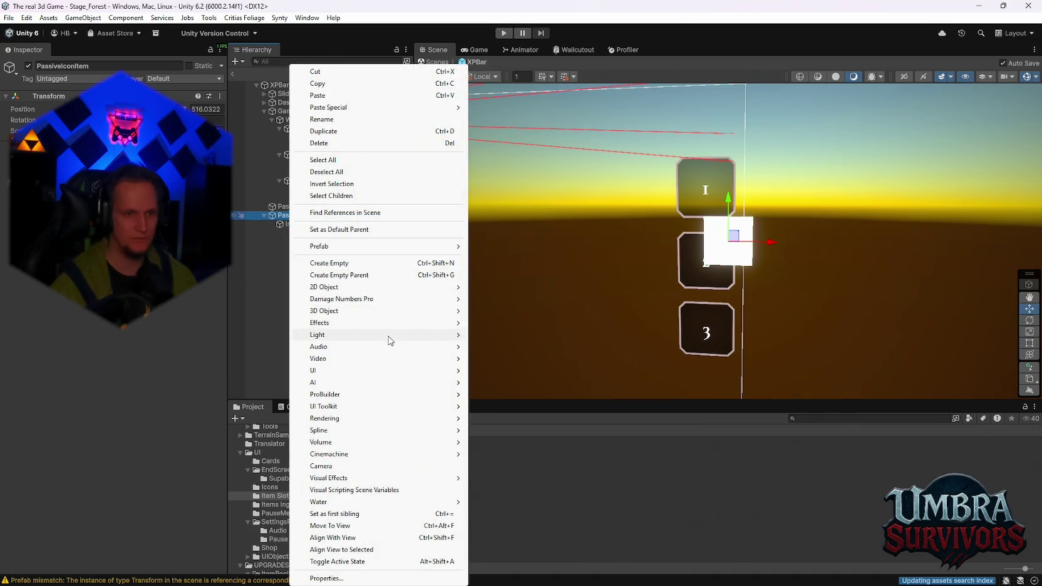
mouse_move(399, 371)
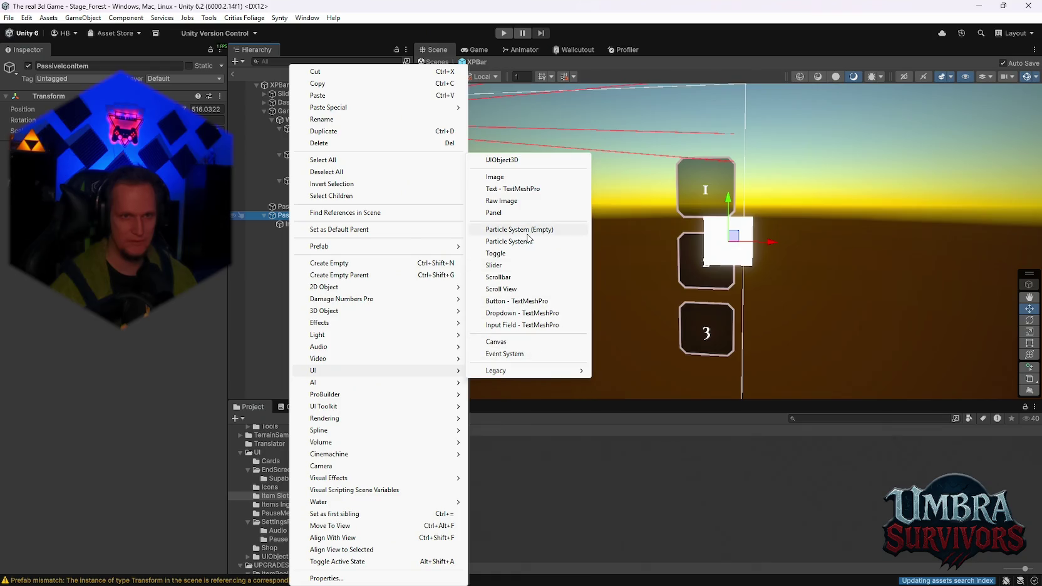
click(516, 190)
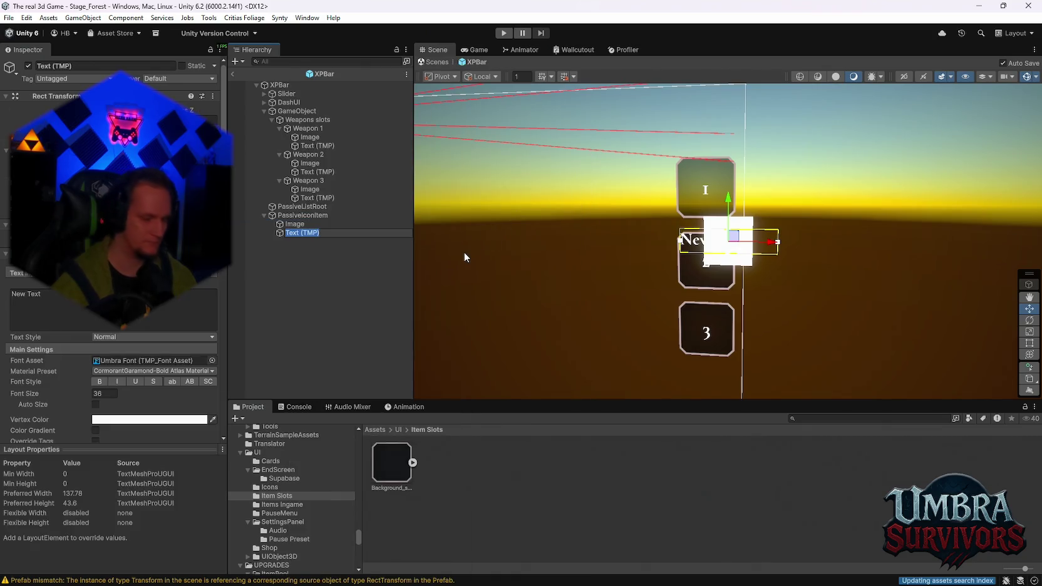
text(Stacks)
key(Return)
right_click(323, 223)
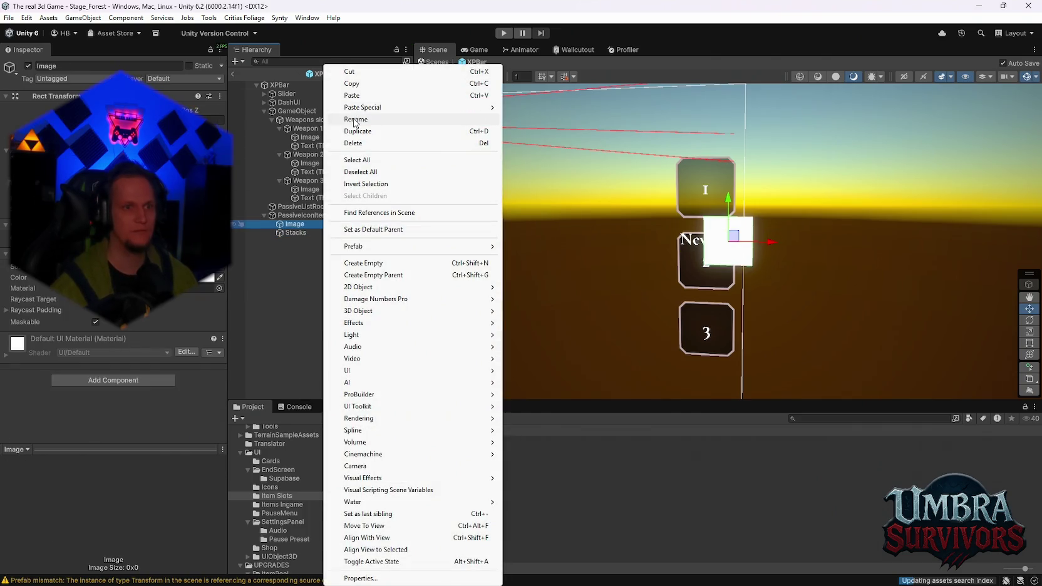
click(353, 118)
click(265, 307)
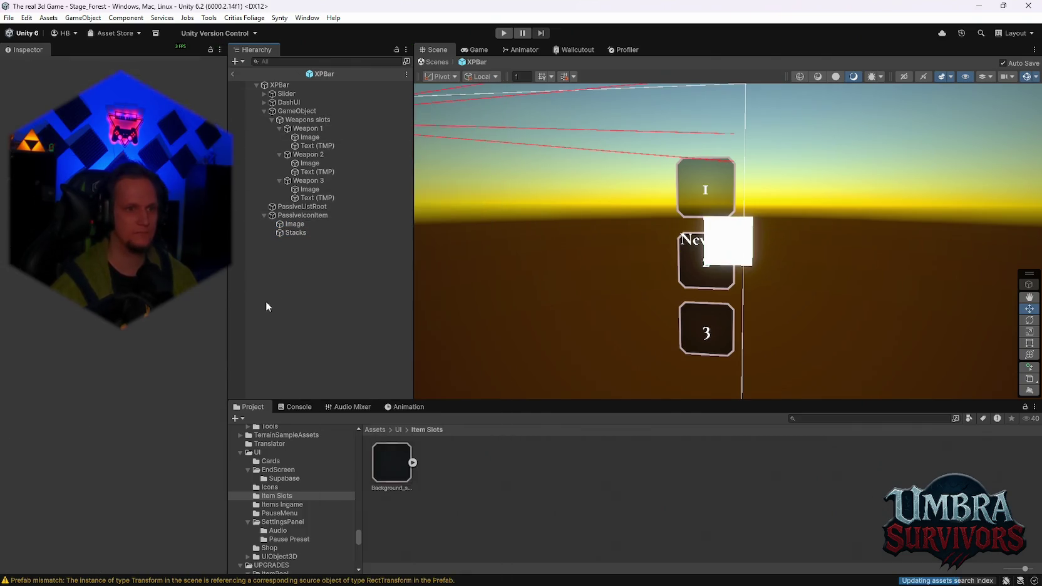
click(298, 216)
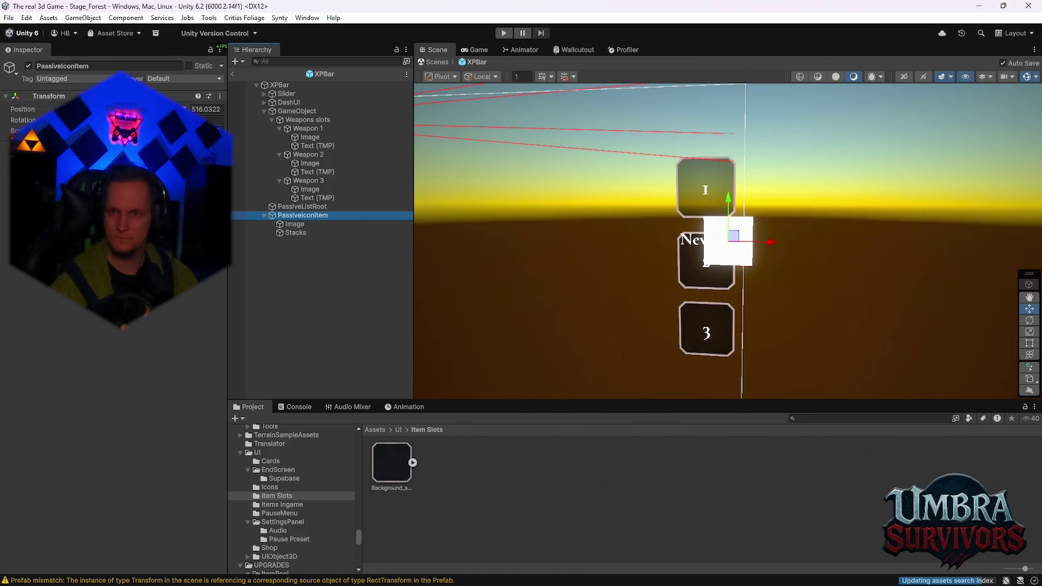
Drag PassiveIconItem into the Item Slots folder as a prefab and delete the scene instance.
mouse_move(307, 216)
mouse_down()
mouse_move(359, 265)
mouse_move(476, 494)
mouse_up()
click(299, 216)
key(Delete)
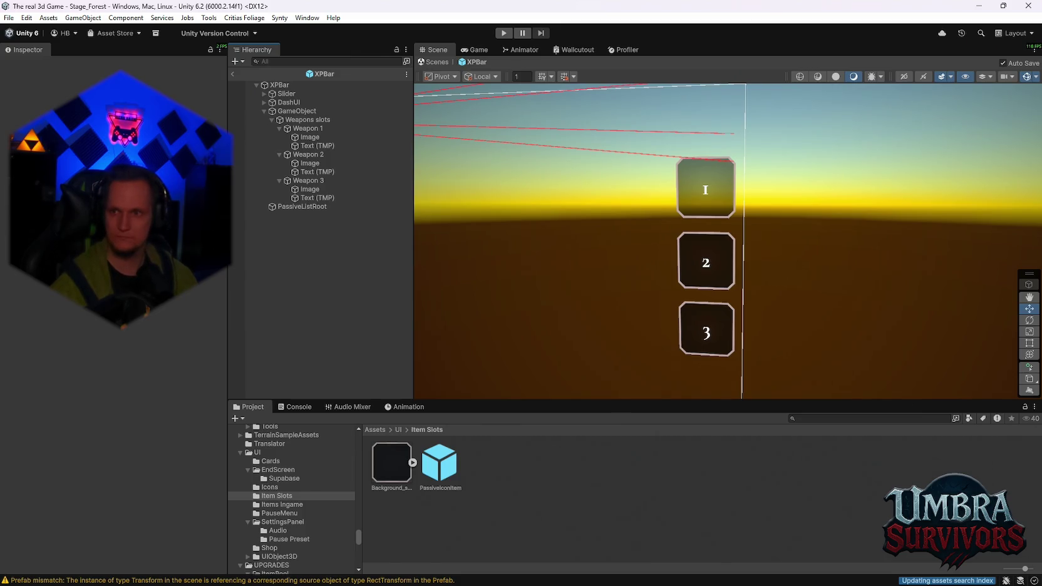
Create a new empty C# script in Item Slots and name it PassiveIconUI.
right_click(674, 501)
mouse_move(723, 180)
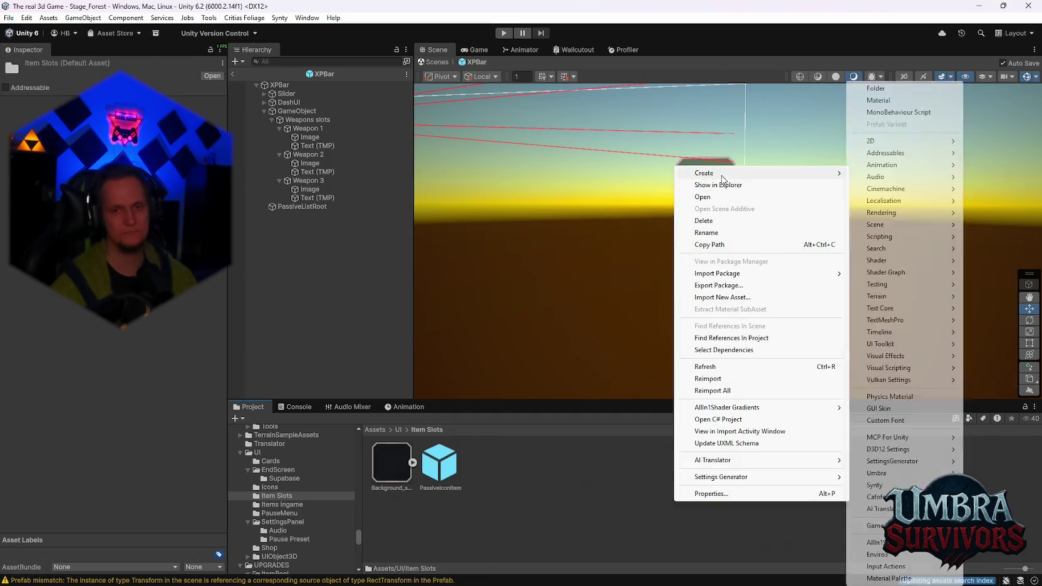
mouse_move(921, 238)
click(776, 262)
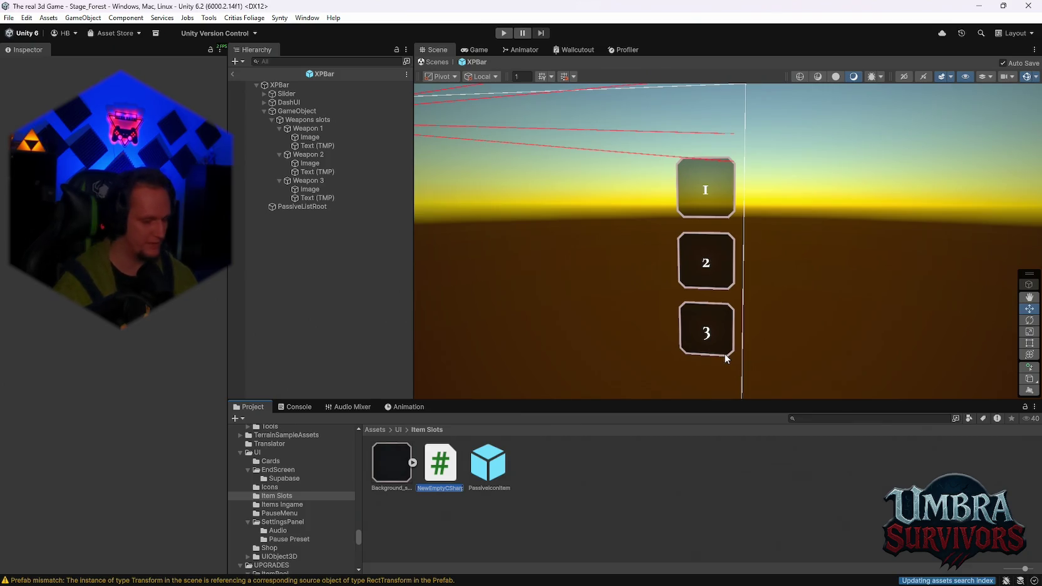
text(IconUI)
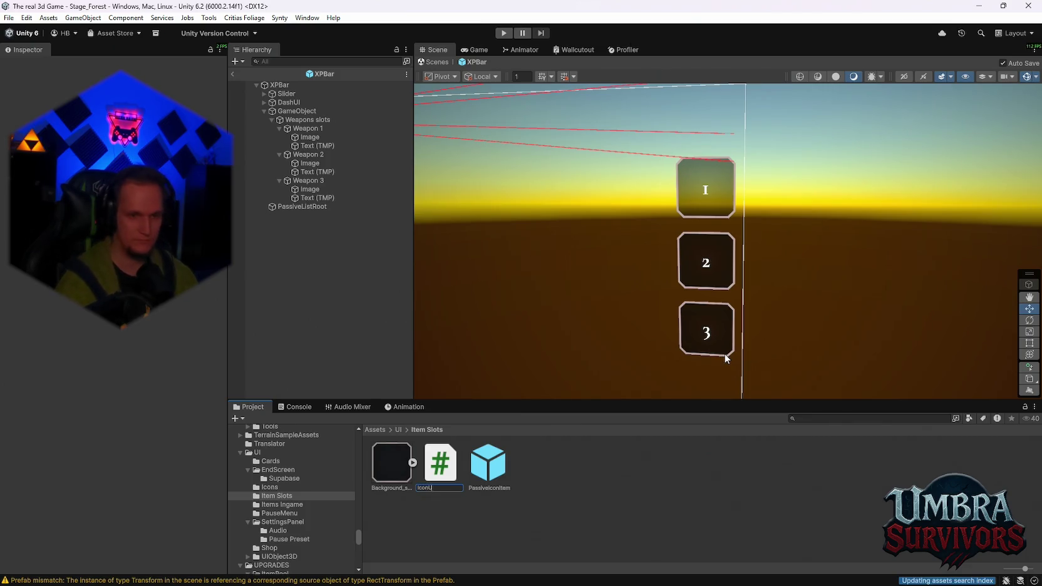
text(Passive)
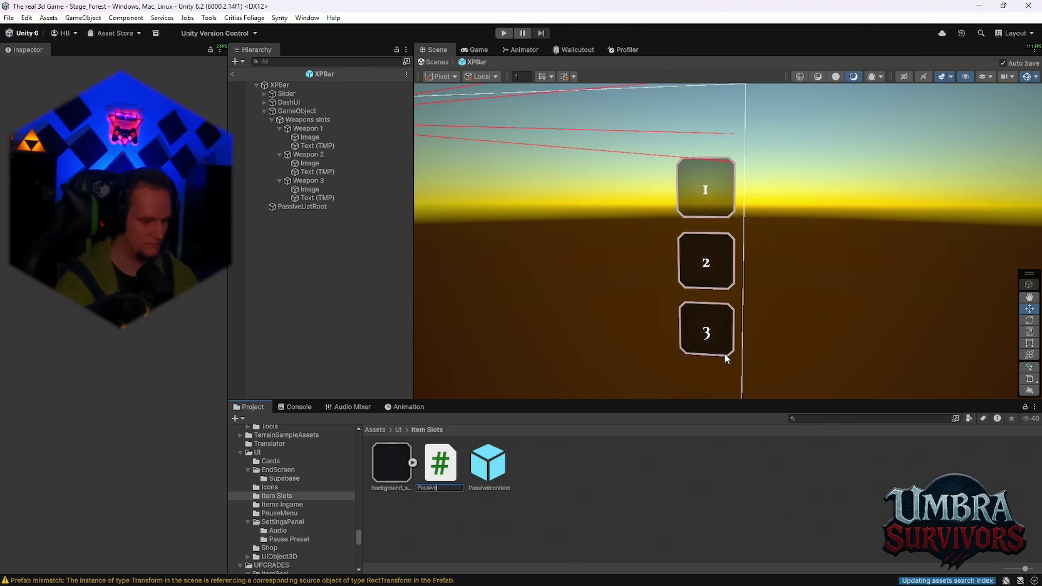
text(IconUI)
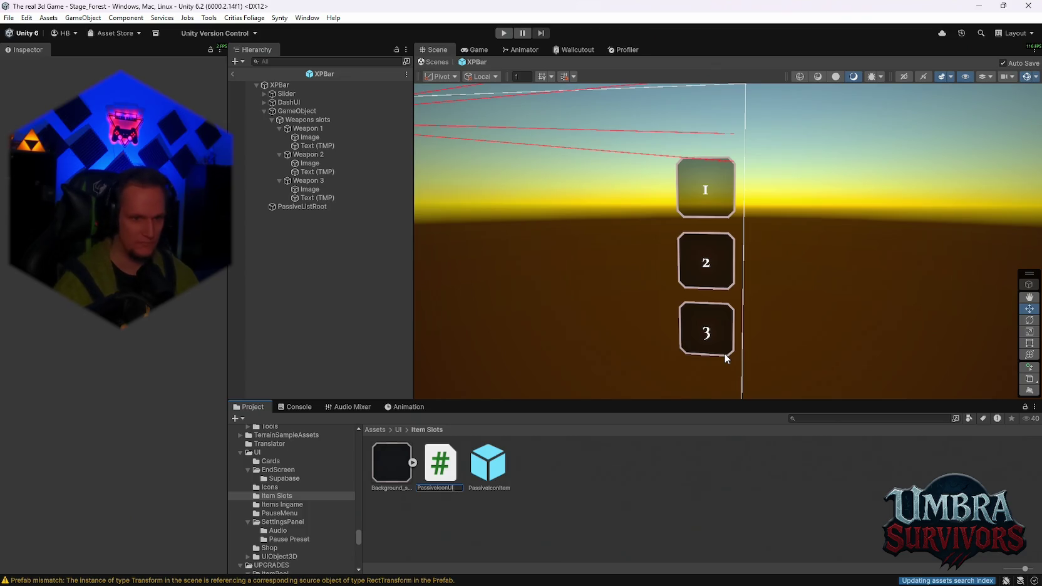
key(Return)
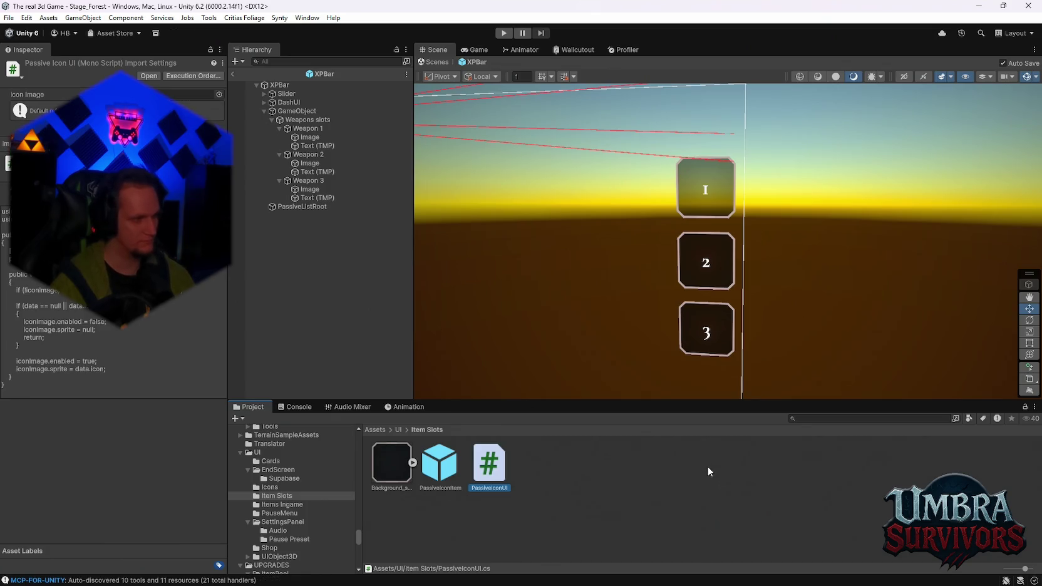
click(708, 468)
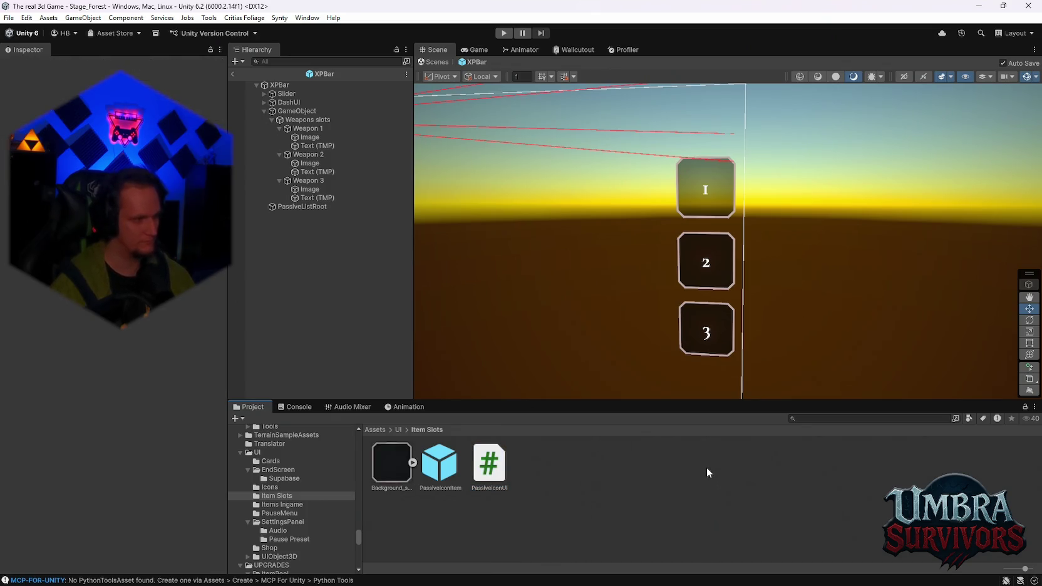
In Discord, react with 😂 to the latest message and open the other direct message.
mouse_move(821, 583)
click(606, 573)
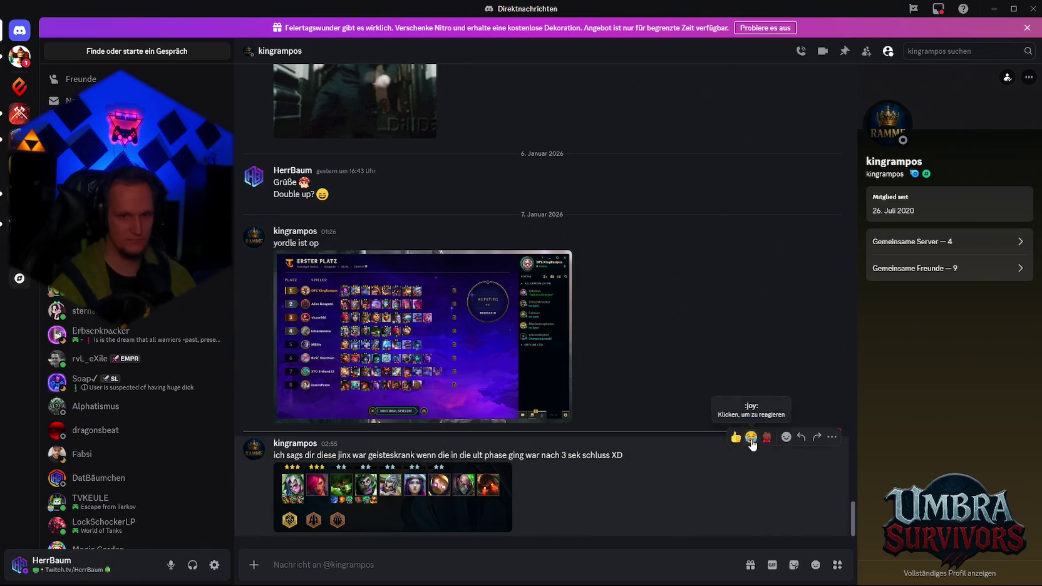
click(752, 436)
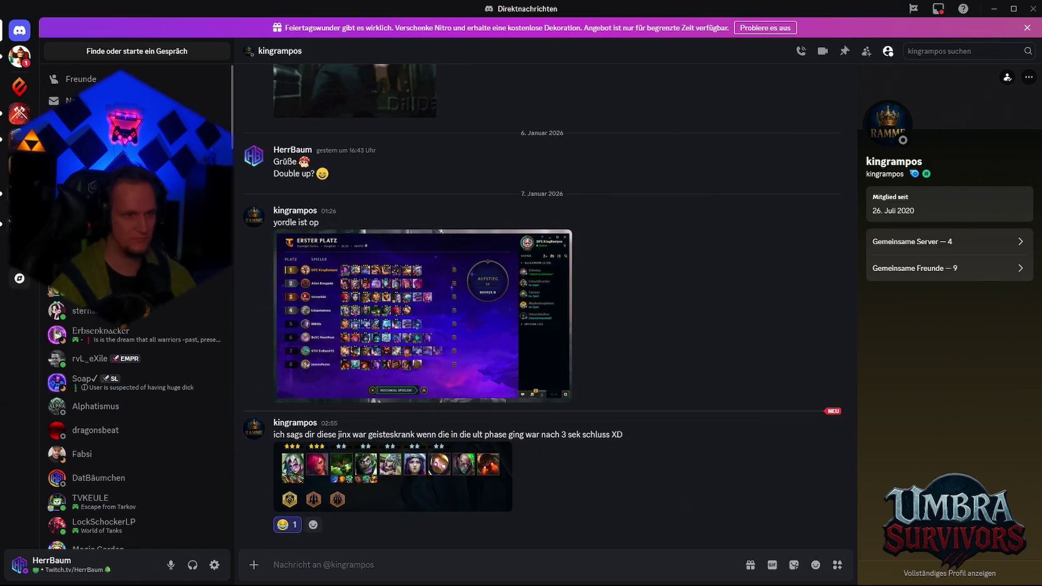
click(19, 56)
Watch the shared TikTok clip fullscreen from the start, then exit and minimize Discord.
click(326, 429)
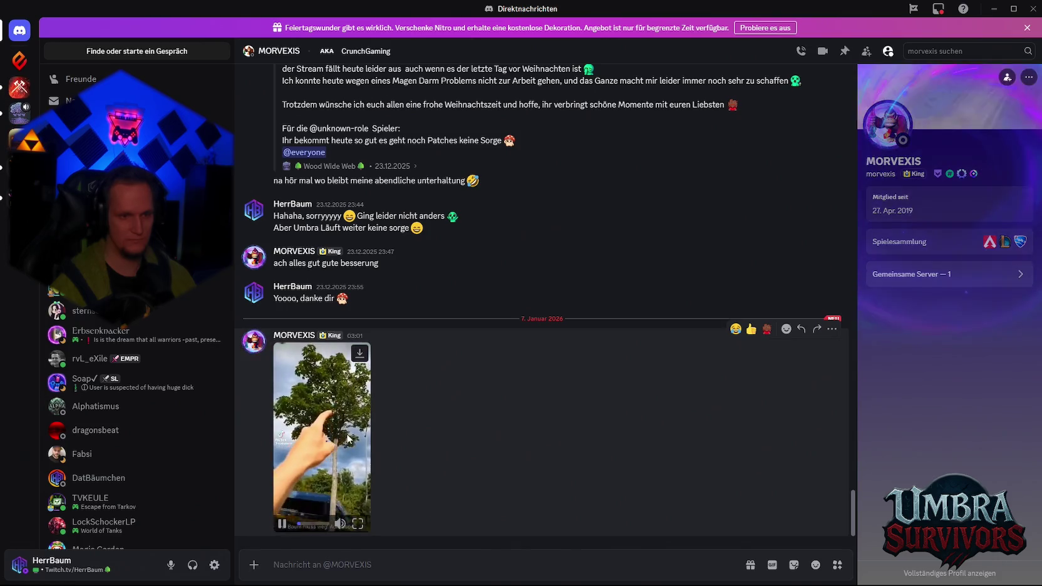
click(358, 524)
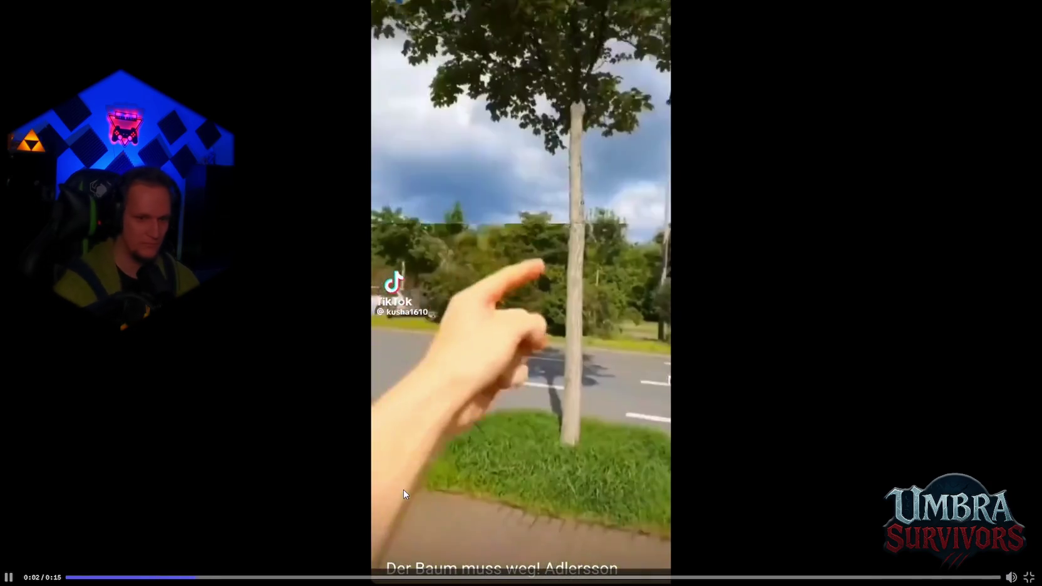
click(70, 576)
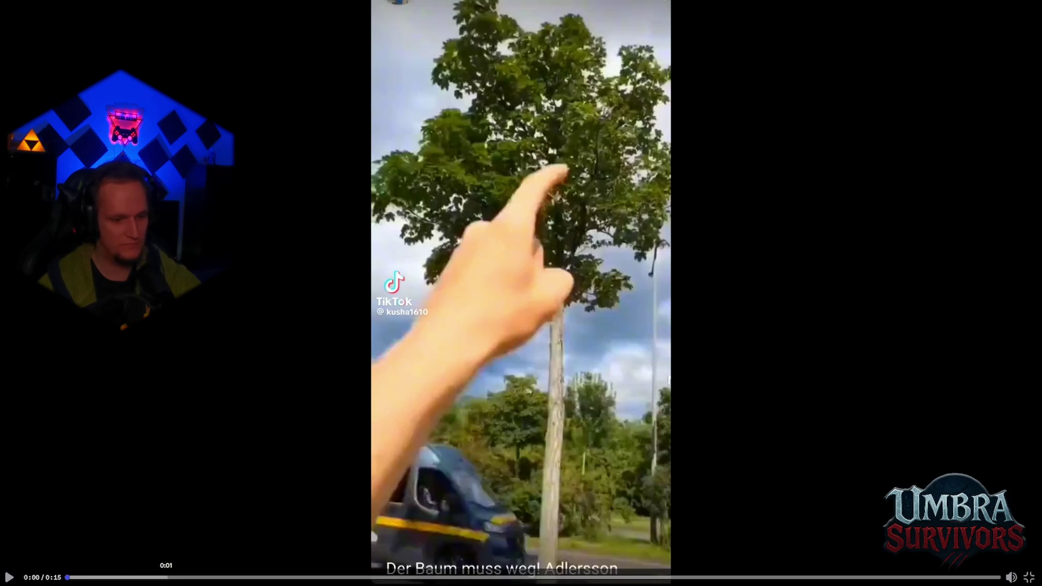
click(9, 578)
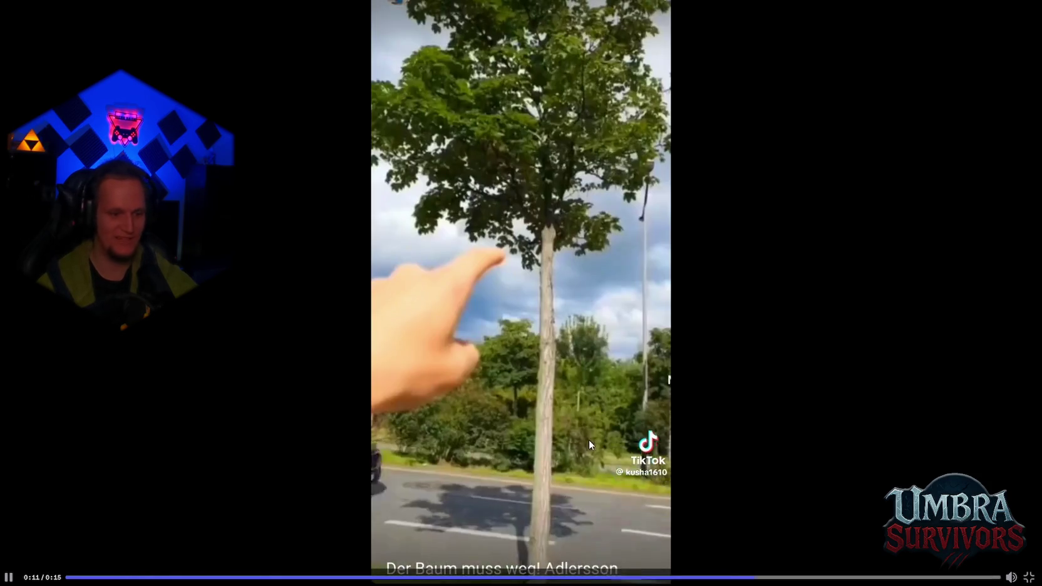
click(8, 577)
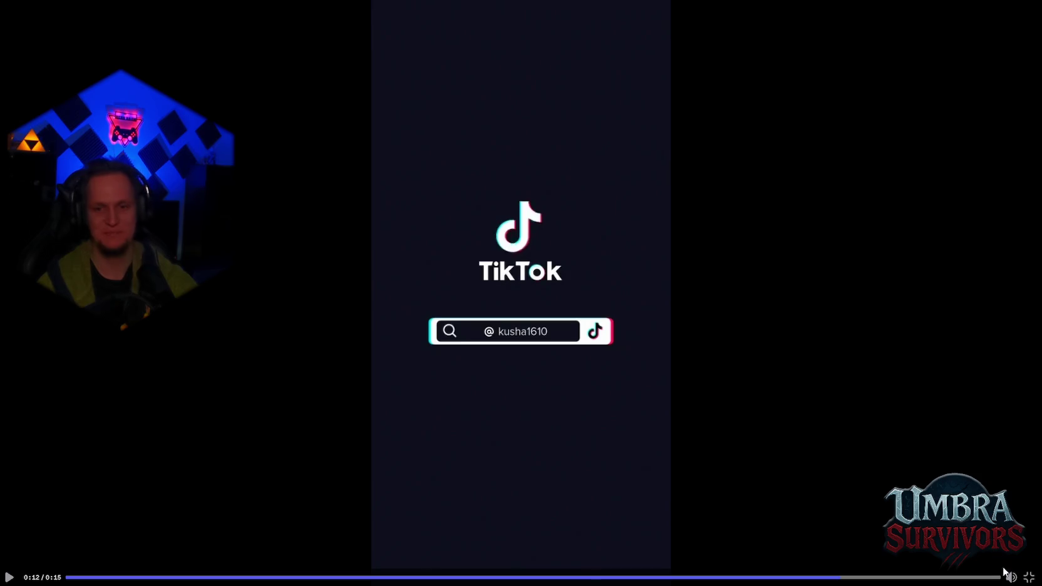
click(1033, 575)
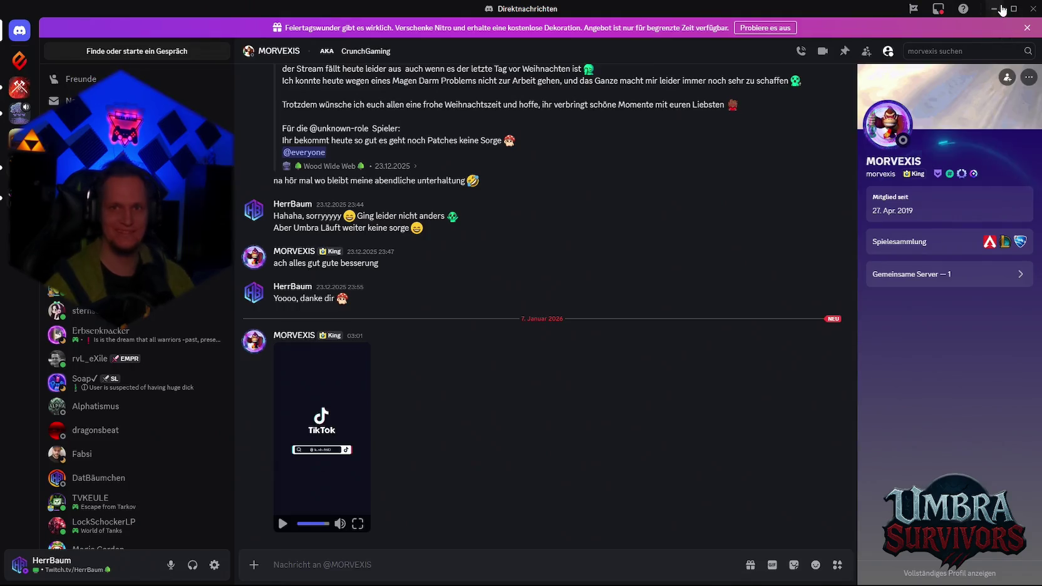
click(998, 8)
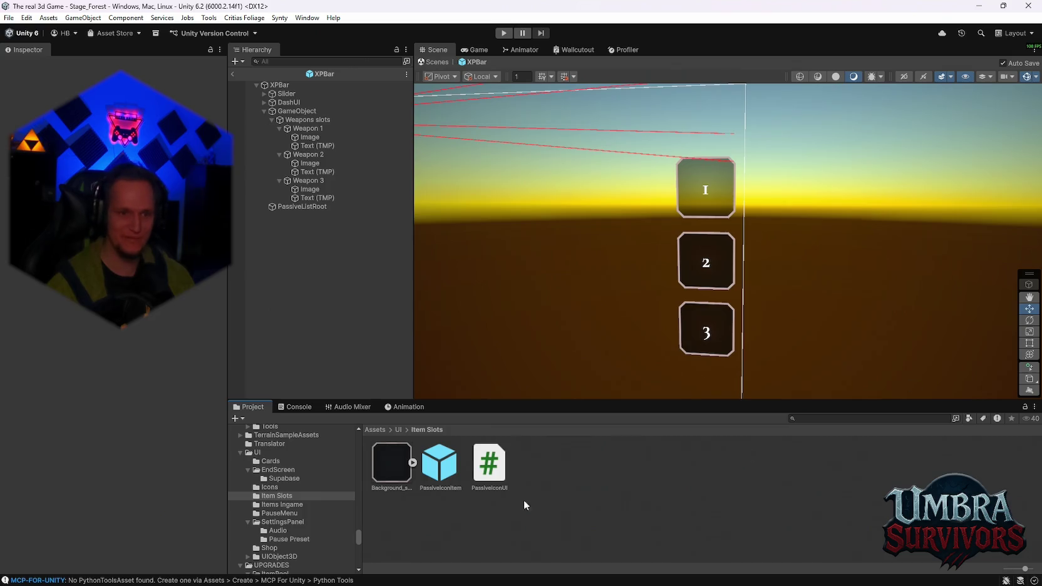
From Create > Scripting in Item Slots, add an empty C# script named InventoryOverlayUI.
click(495, 473)
click(652, 488)
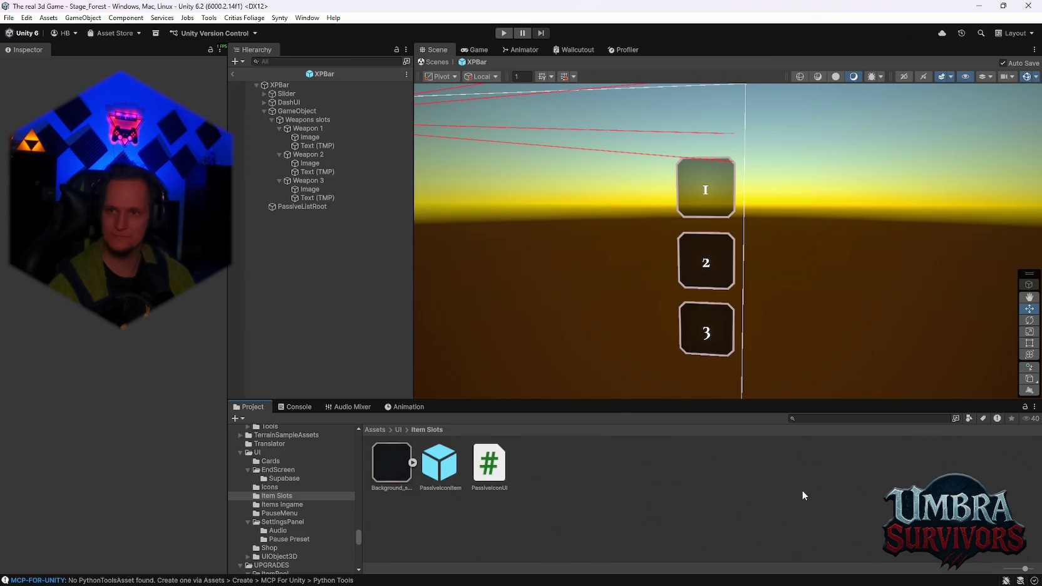
right_click(684, 477)
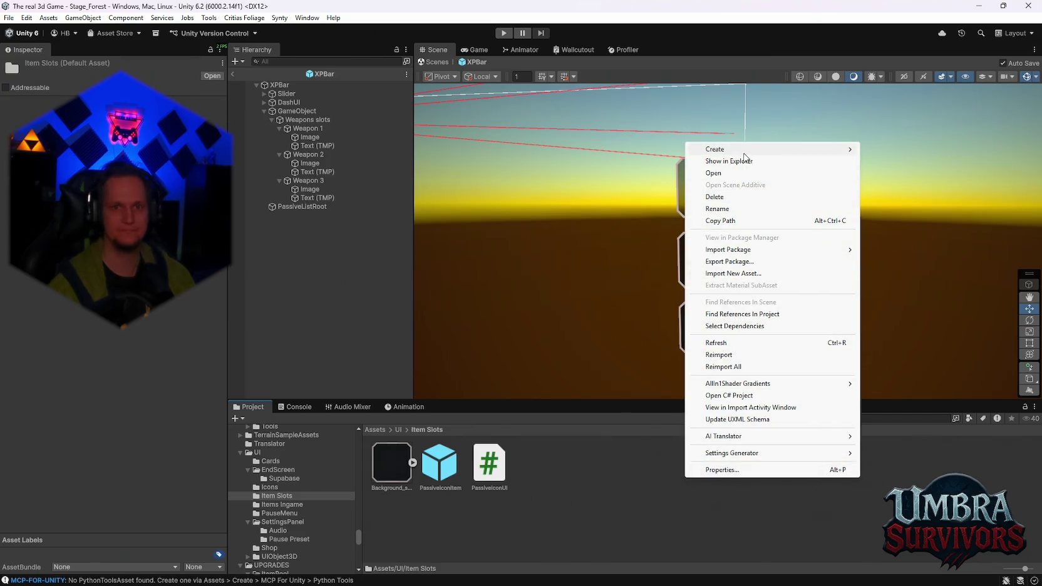
mouse_move(744, 150)
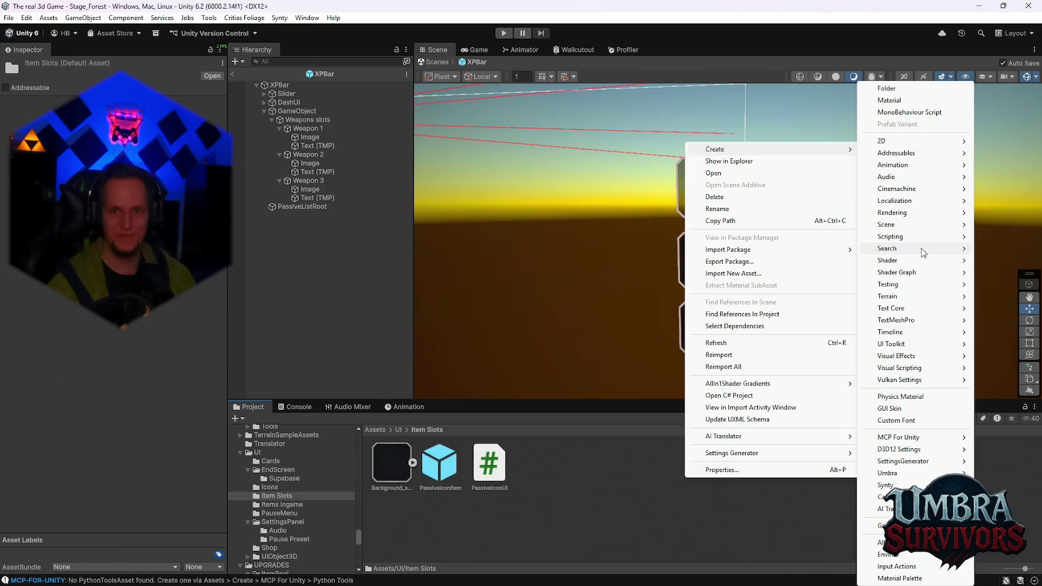
mouse_move(919, 236)
click(773, 260)
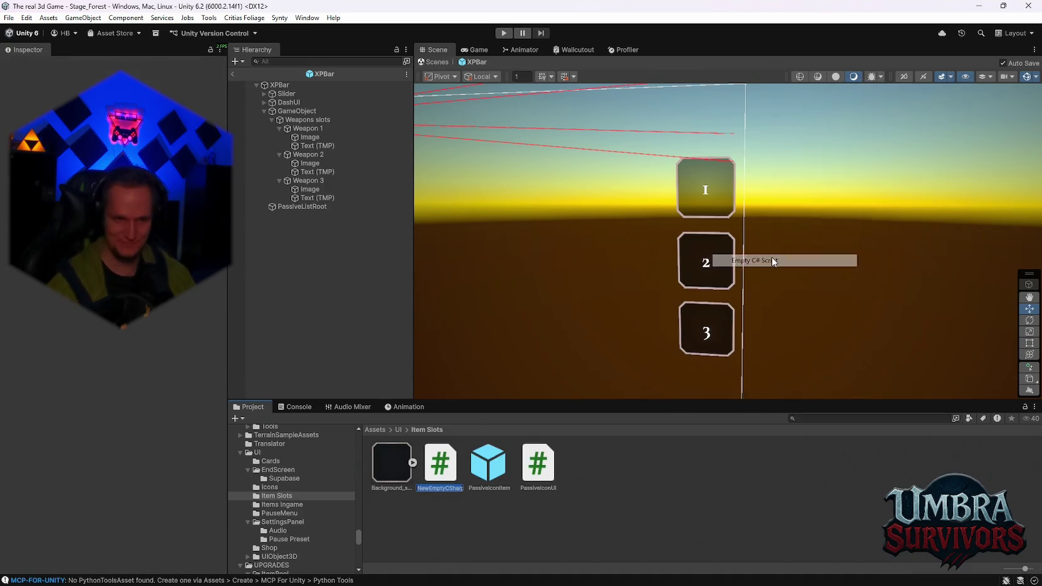
text(Invento)
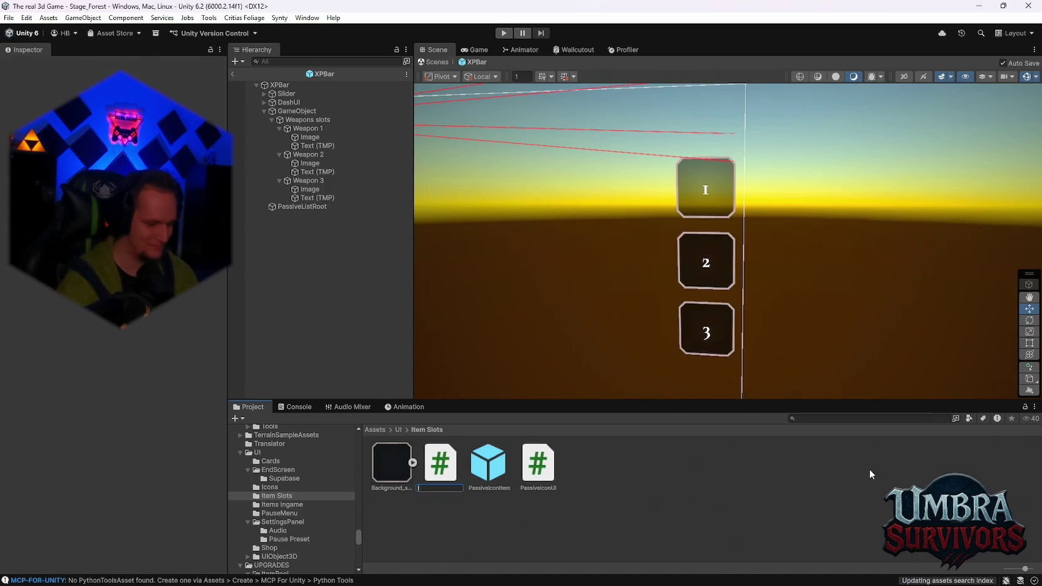
text(ry)
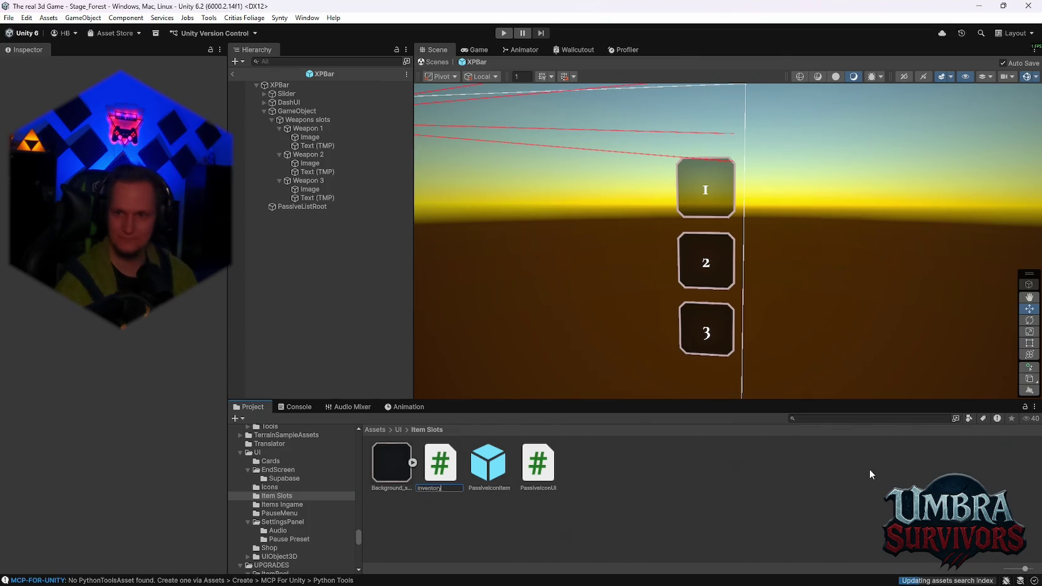
text(OverlayUI)
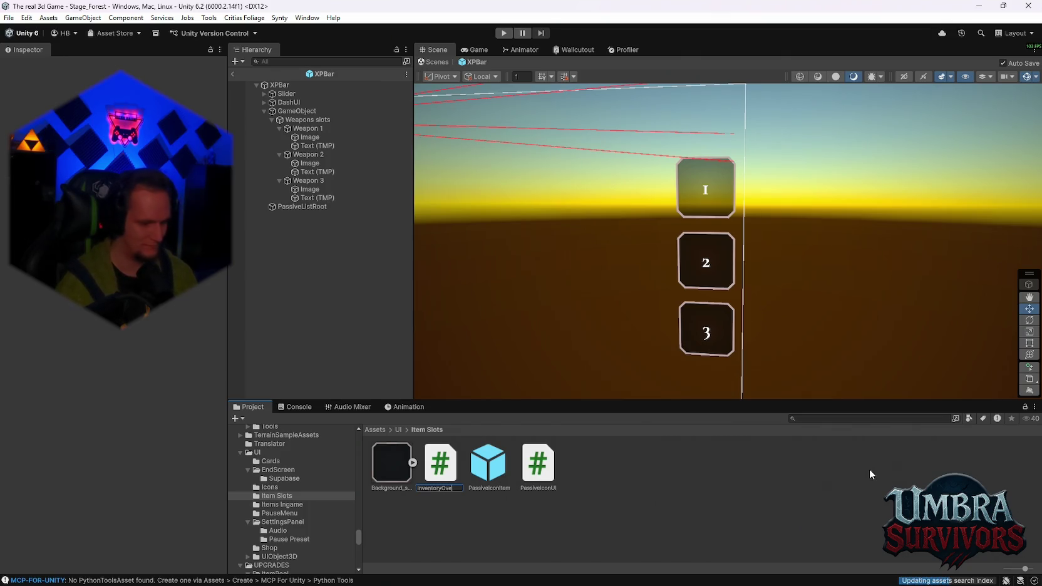
key(Return)
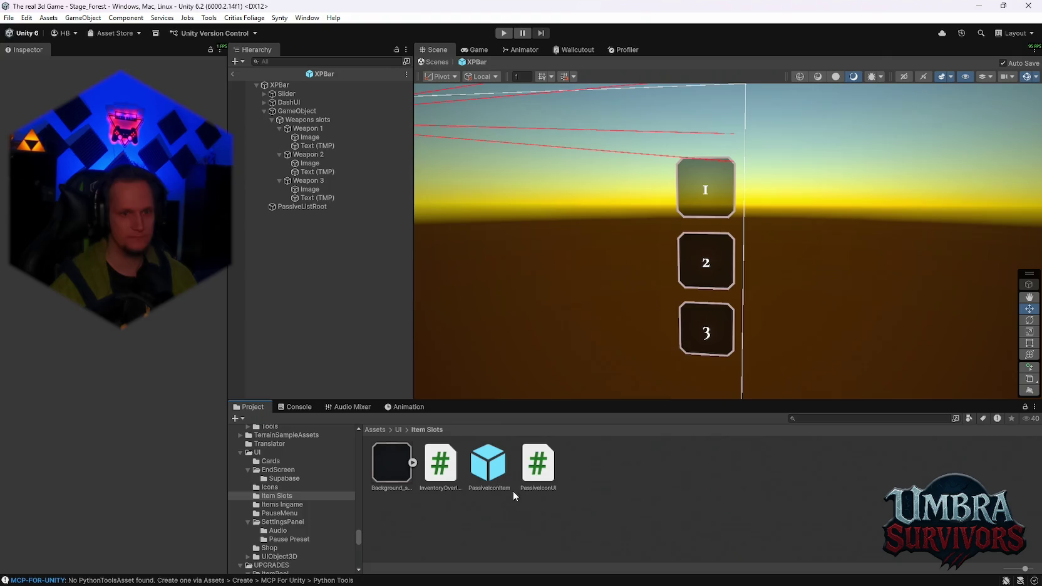
Select the PassiveIconUI and InventoryOverlayUI scripts in the Item Slots folder.
click(537, 469)
click(440, 480)
click(553, 484)
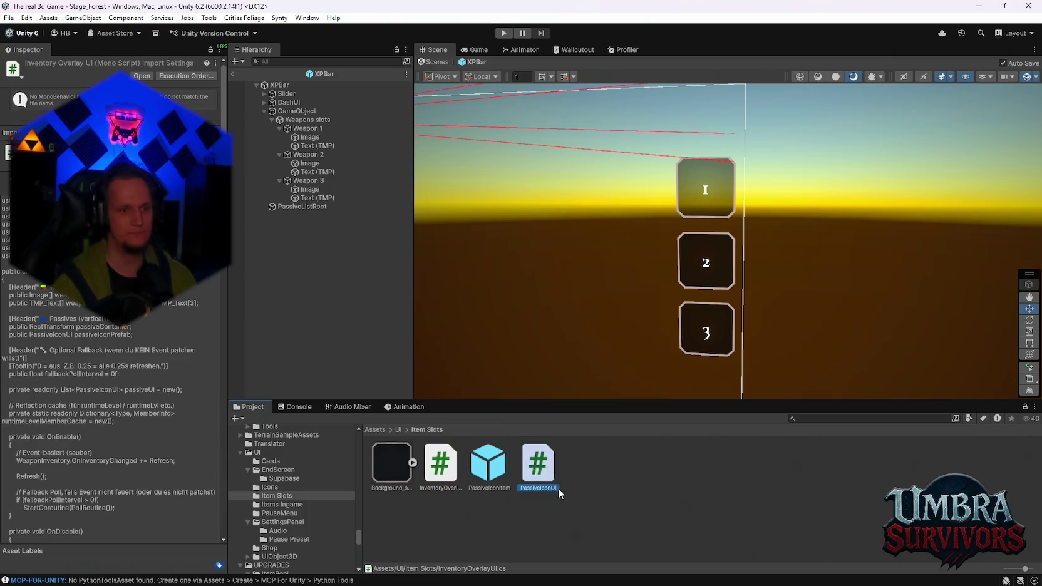
Show the Console and inspect the first CS0117 'OnInventoryChanged' error from InventoryOverlayUI.cs.
click(296, 410)
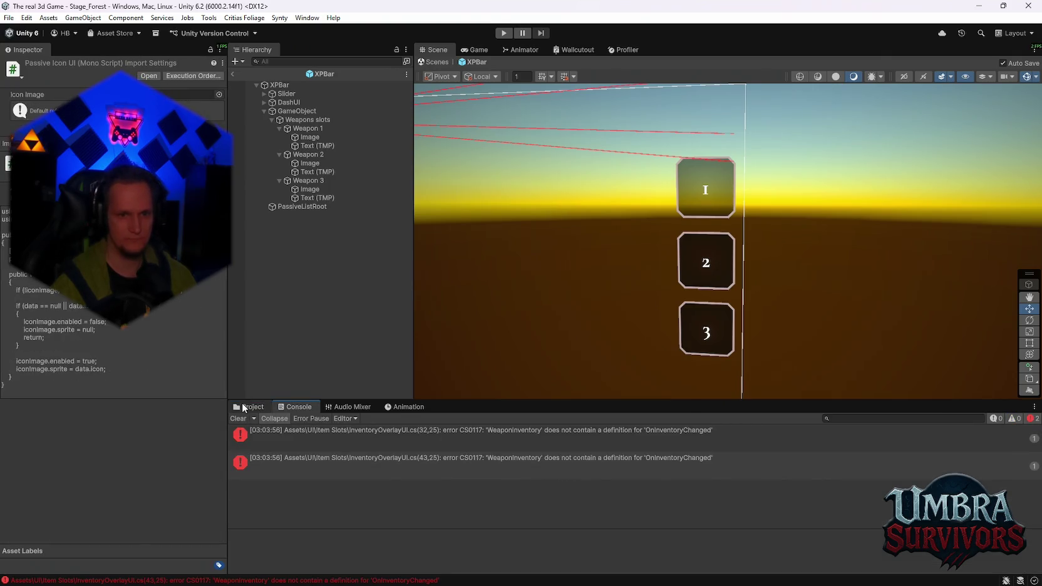
click(242, 404)
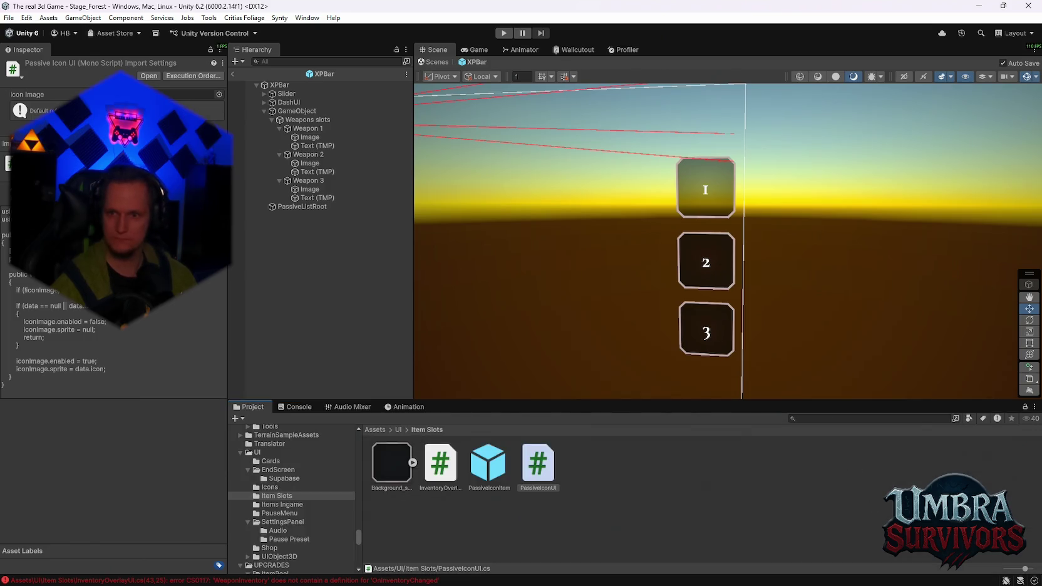
click(290, 409)
click(330, 436)
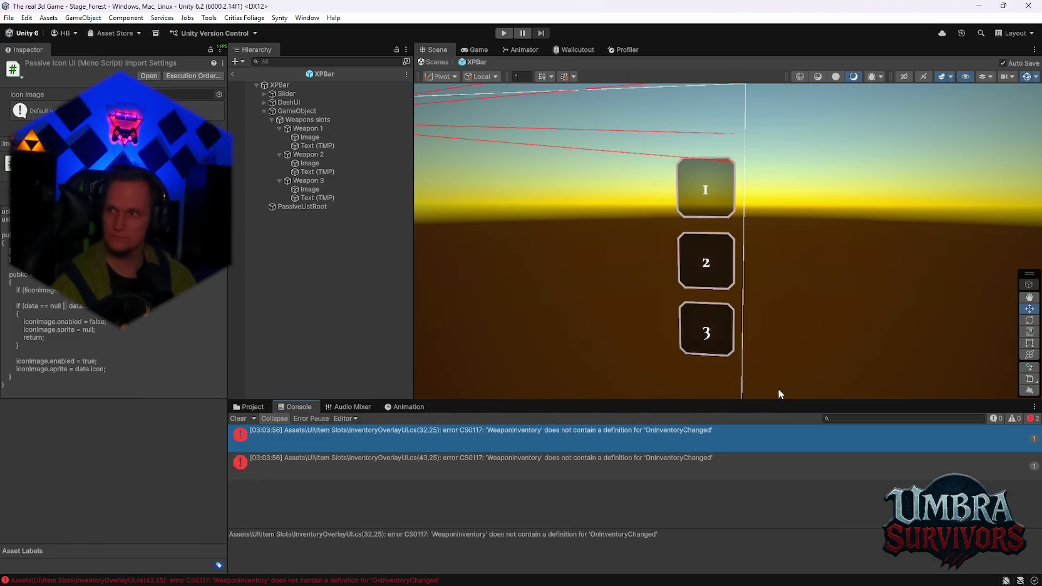
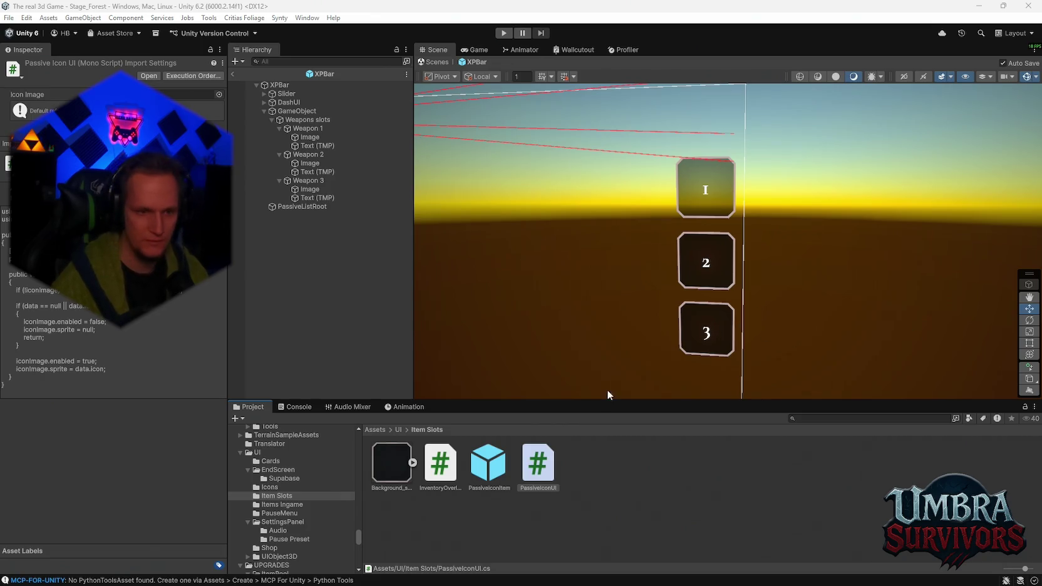
Clear the Console log, go back to the Item Slots folder, and let the edited scripts recompile.
click(295, 407)
click(239, 419)
click(248, 407)
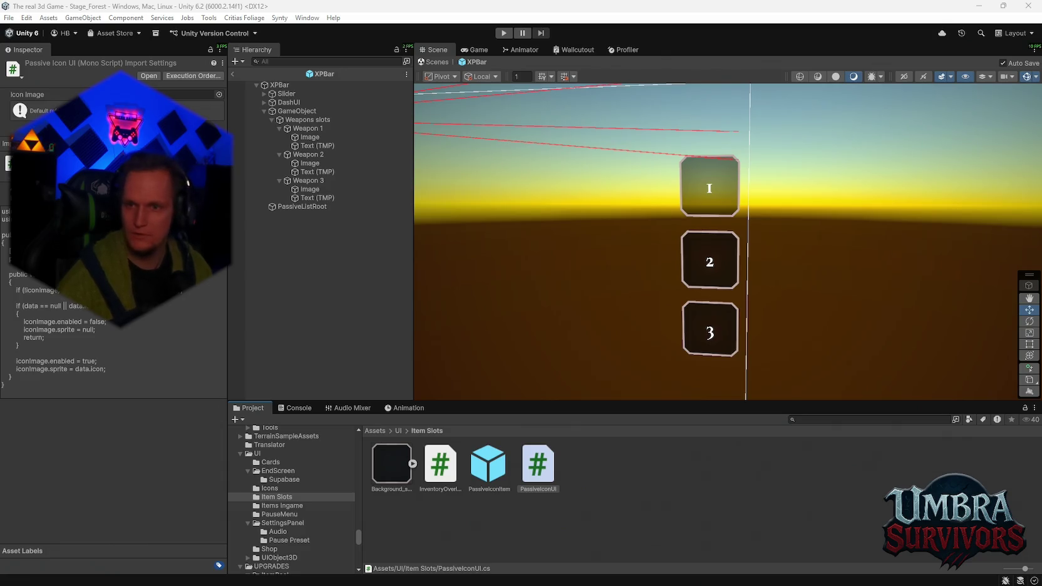
click(725, 536)
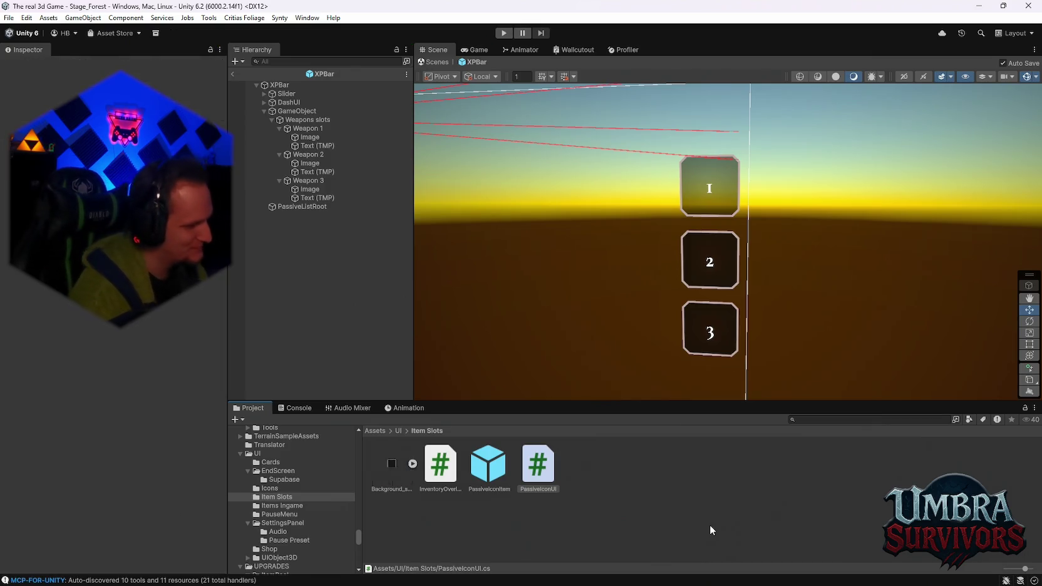
Deselect the PassiveIconUI script, then clear the Console messages and return to the Project files.
click(710, 525)
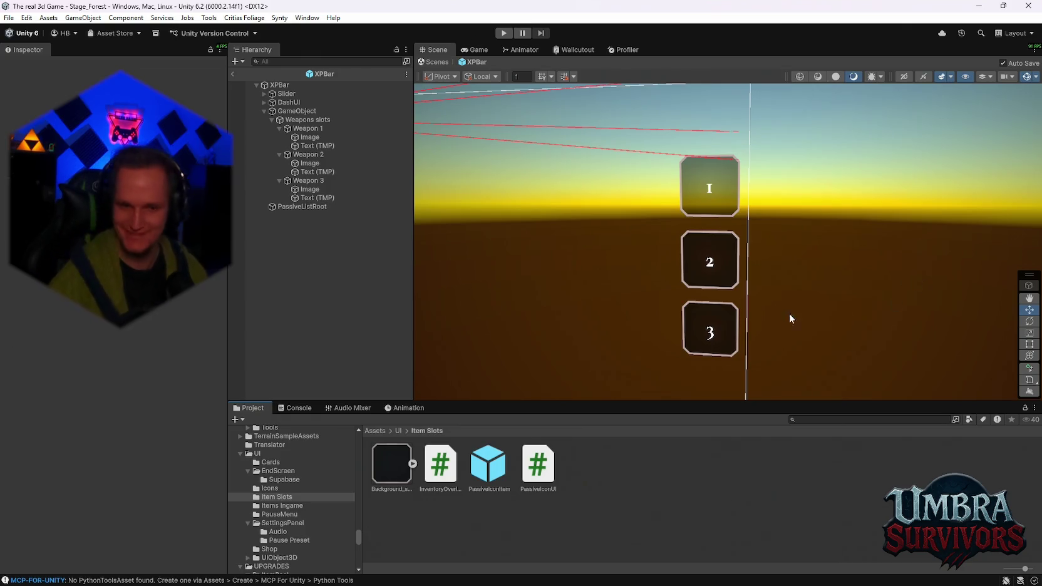
click(295, 407)
click(238, 419)
click(249, 408)
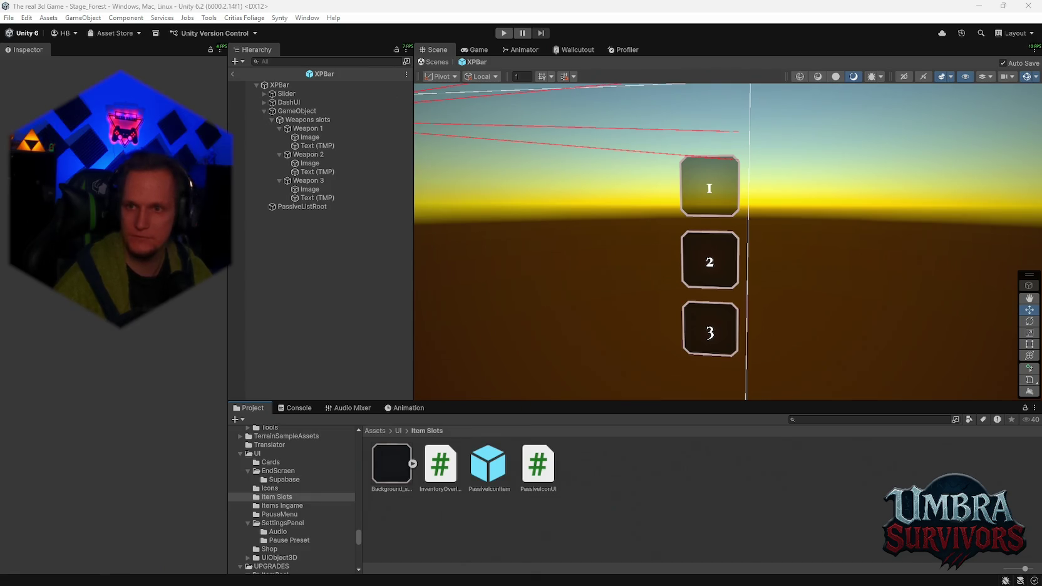
Set the PassiveIconItem prefab's Transform Position Z to 0 and exit prefab mode.
click(489, 463)
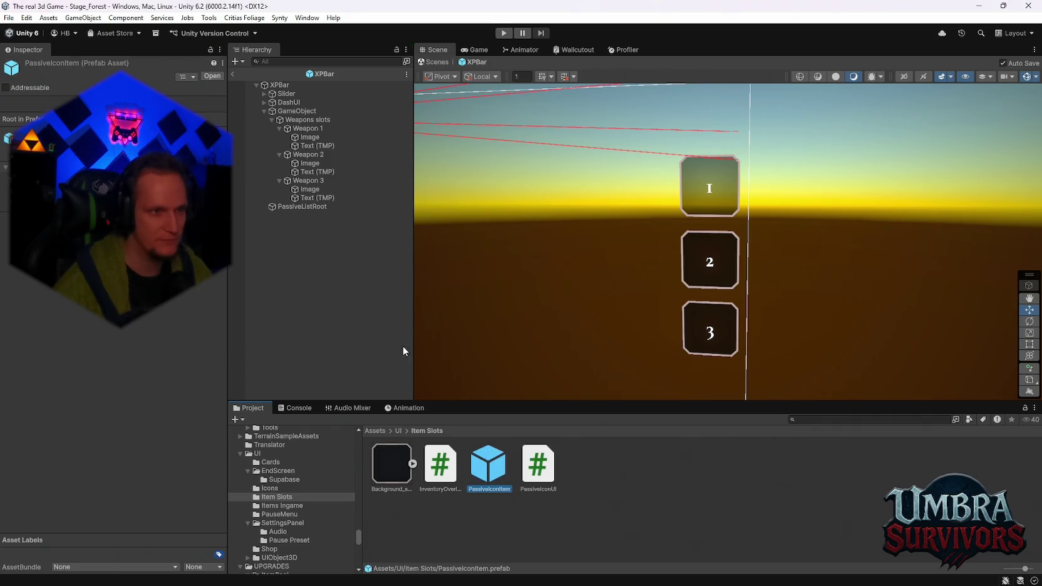
key(Return)
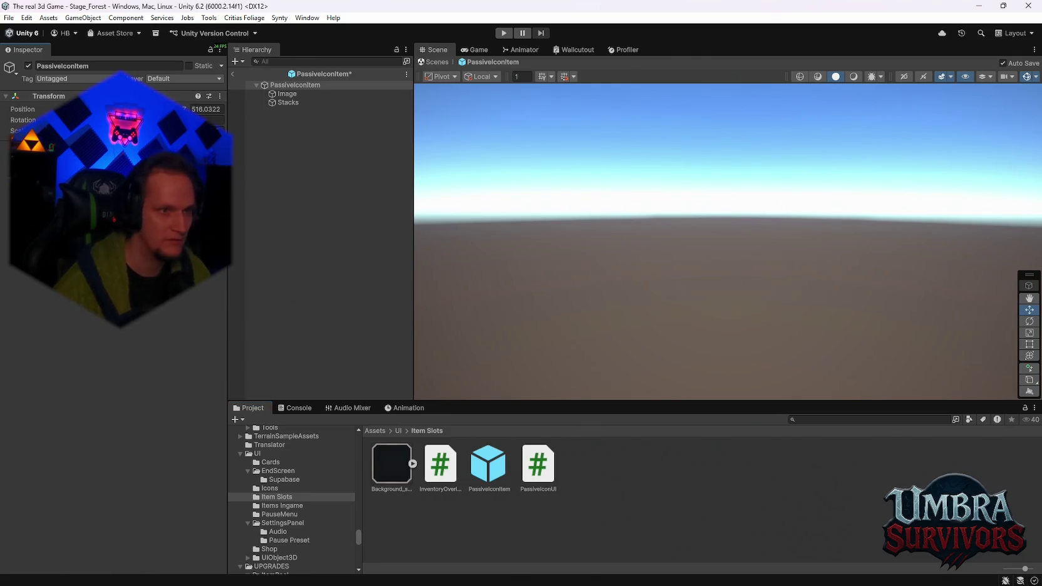
click(206, 109)
text(0)
key(Return)
mouse_move(489, 467)
mouse_down()
mouse_move(548, 476)
mouse_move(493, 472)
mouse_move(410, 406)
mouse_up()
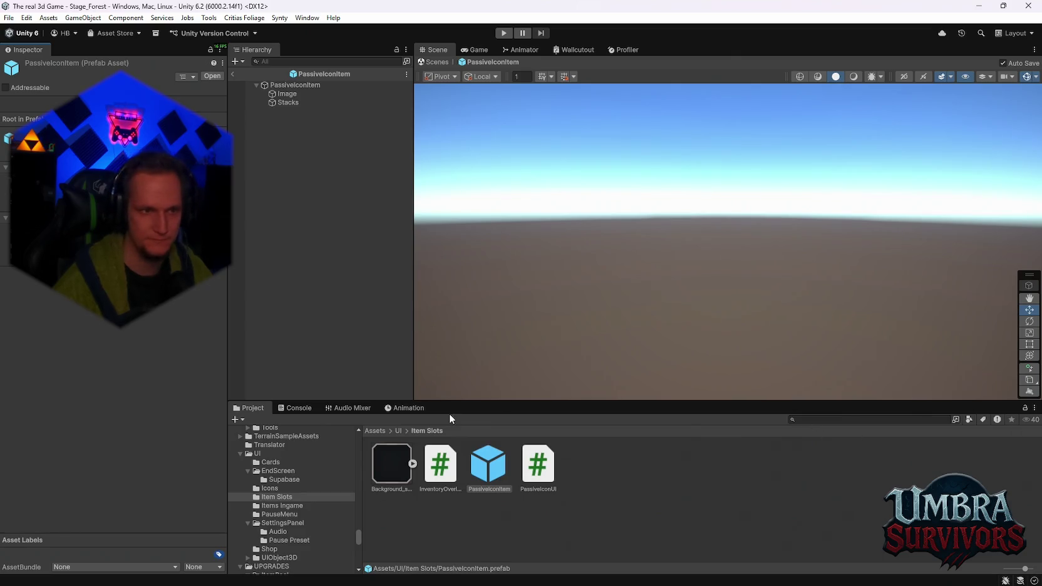
click(236, 75)
Open the XPBar prefab with Prefab > Open Asset in Isolation.
right_click(283, 237)
mouse_move(358, 260)
click(513, 270)
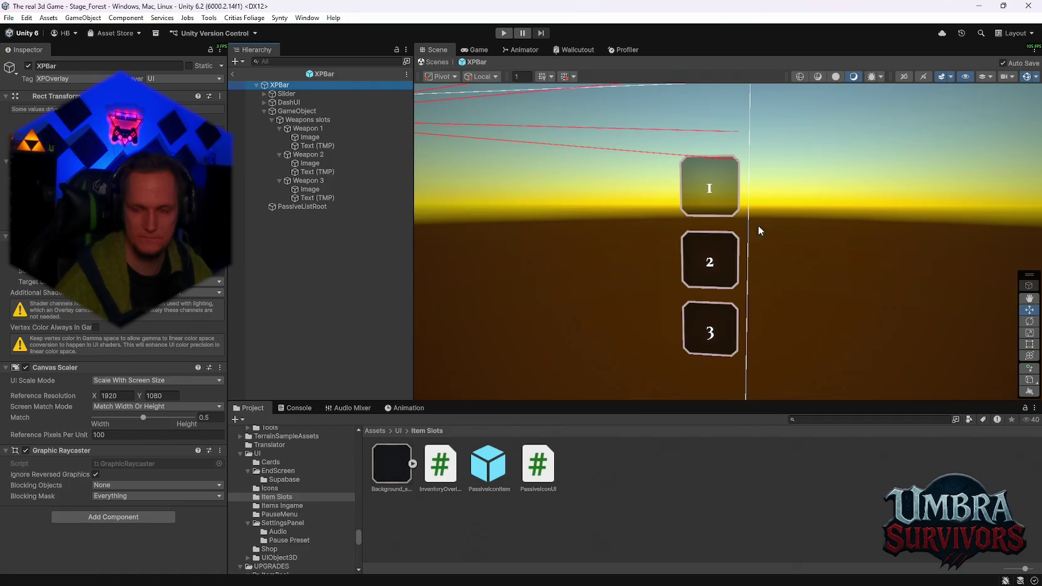
Attach the InventoryOverlay script to XPBar's GameObject and expand its Weapon Slot Images and Level Texts lists.
click(294, 112)
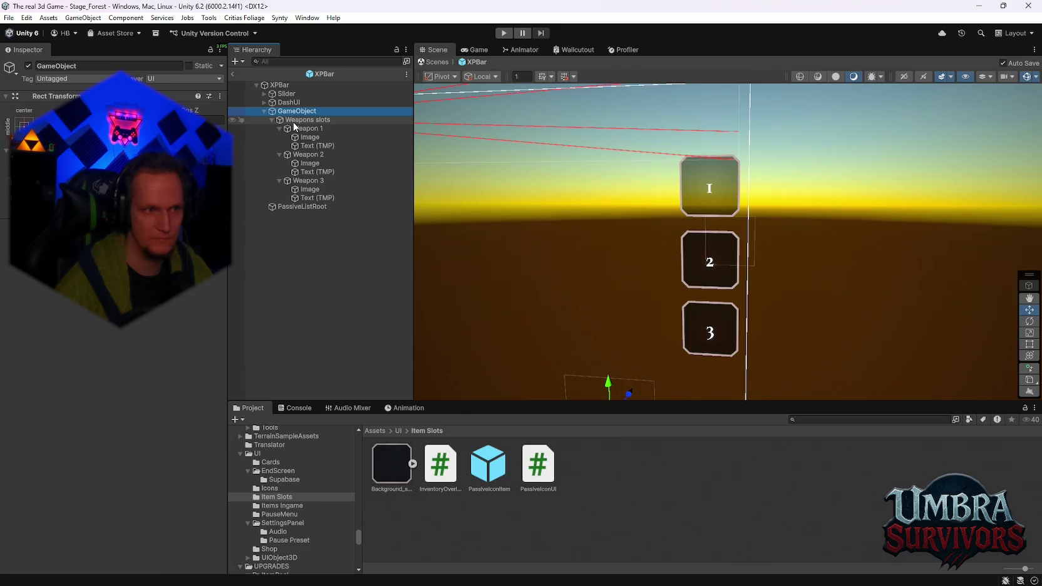
click(440, 464)
mouse_move(440, 463)
mouse_down()
mouse_move(188, 351)
mouse_move(113, 295)
mouse_up()
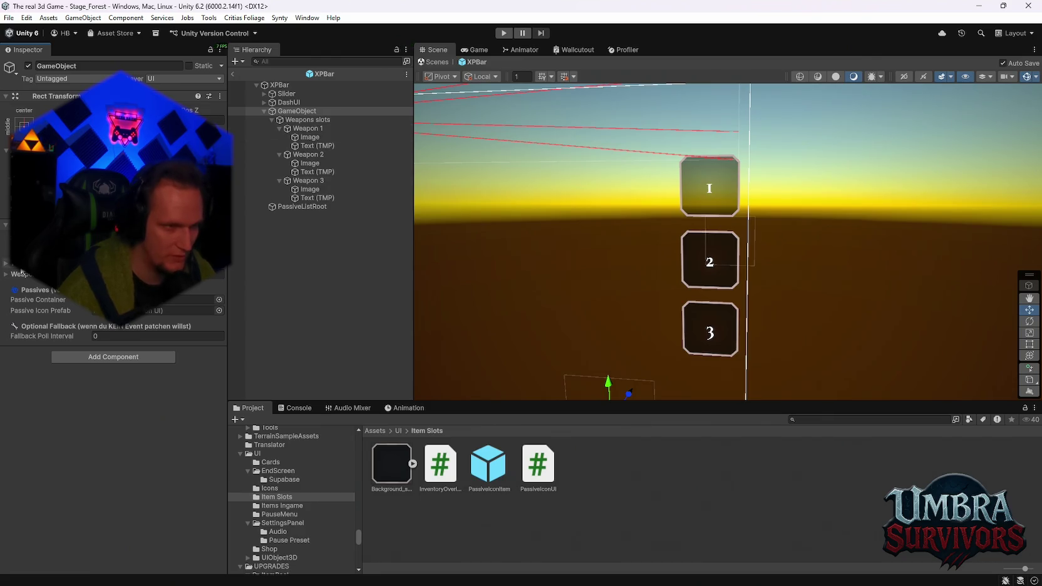
click(5, 266)
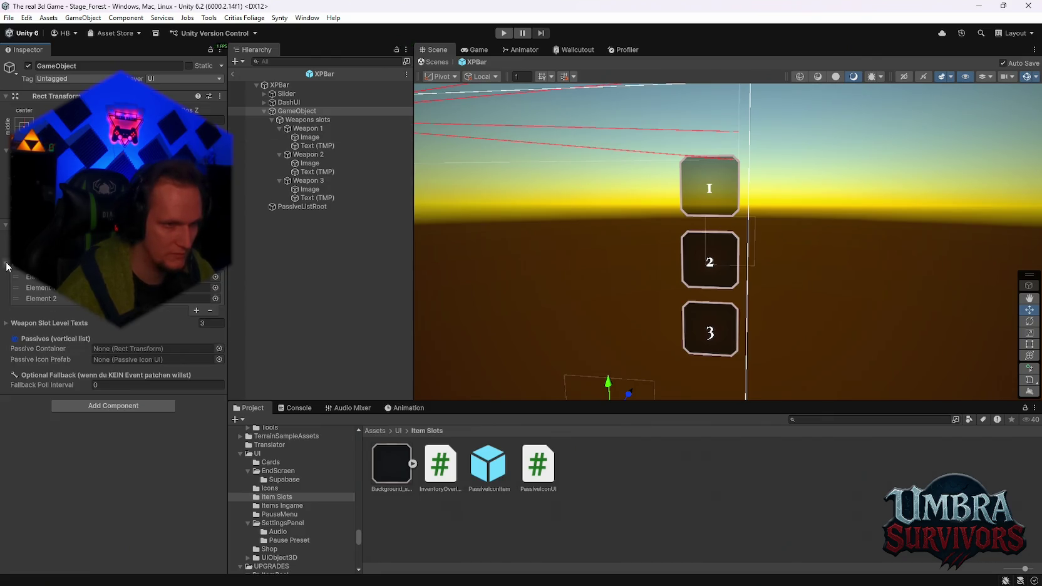
click(10, 324)
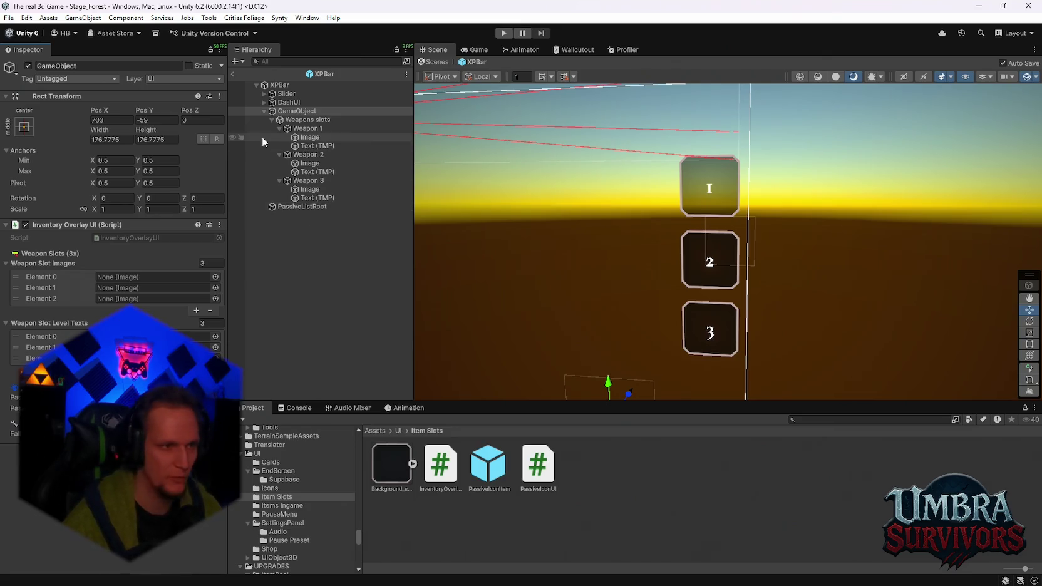
Assign the Weapon 1, 2 and 3 Images to Weapon Slot Images elements 0–2, then save the prefab.
mouse_move(316, 144)
mouse_down()
mouse_move(154, 266)
mouse_move(276, 192)
mouse_move(302, 139)
mouse_move(107, 286)
mouse_move(125, 277)
mouse_up()
click(302, 163)
drag(297, 175, 125, 288)
drag(310, 189, 116, 300)
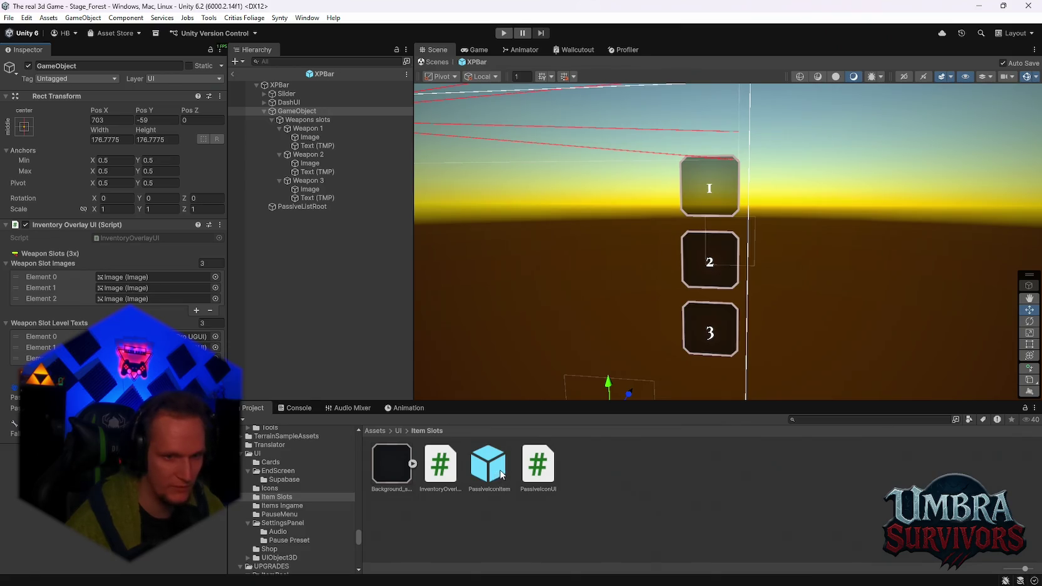
key(ctrl+s)
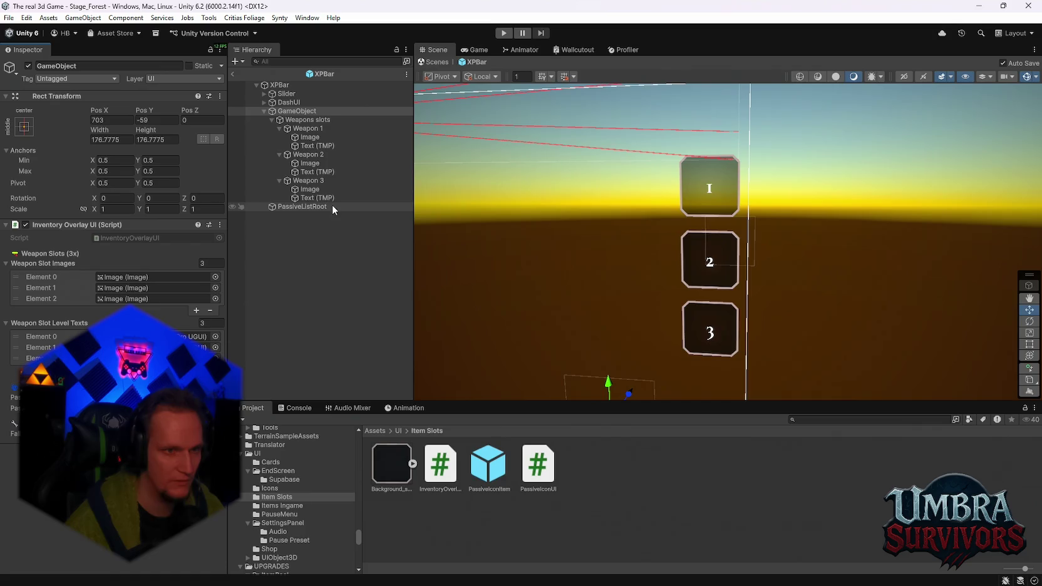
Inspect PassiveListRoot, then the Weapons slots' Vertical Layout Group with 22.79 spacing.
click(297, 207)
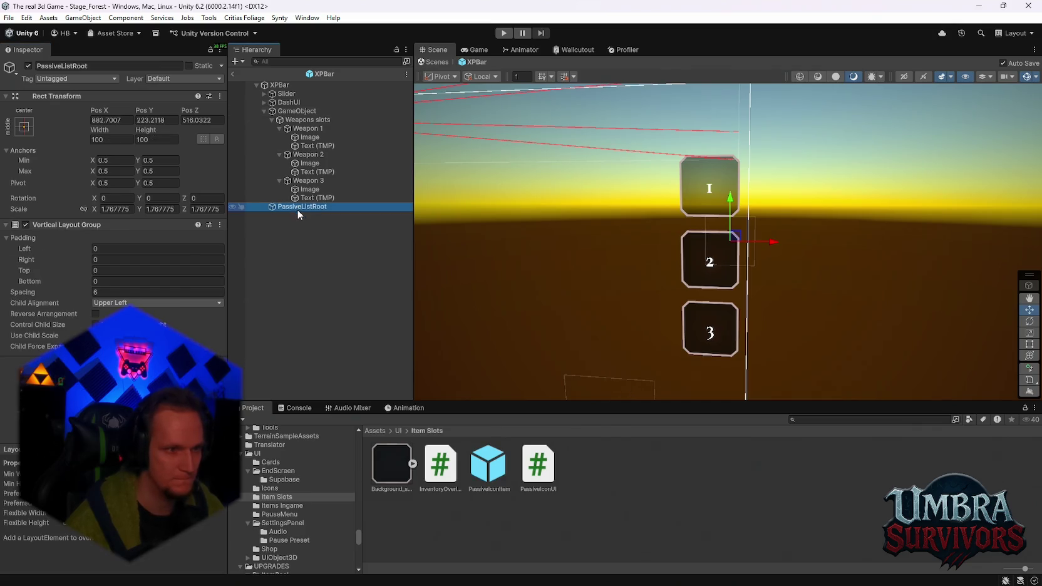
click(299, 120)
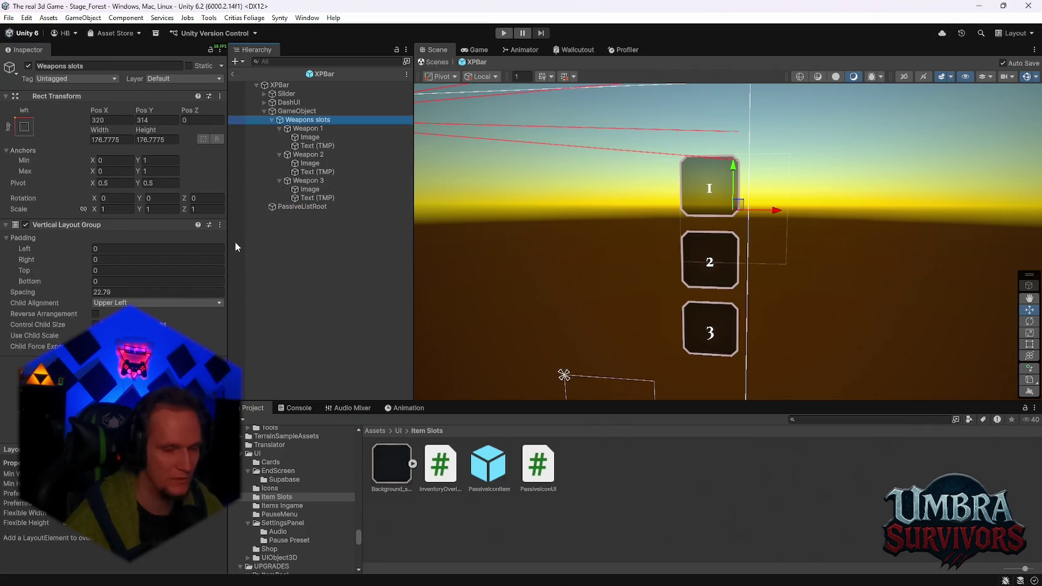
scroll(656, 256, down, 3)
mouse_move(656, 255)
mouse_down()
mouse_move(653, 198)
mouse_move(649, 216)
mouse_up()
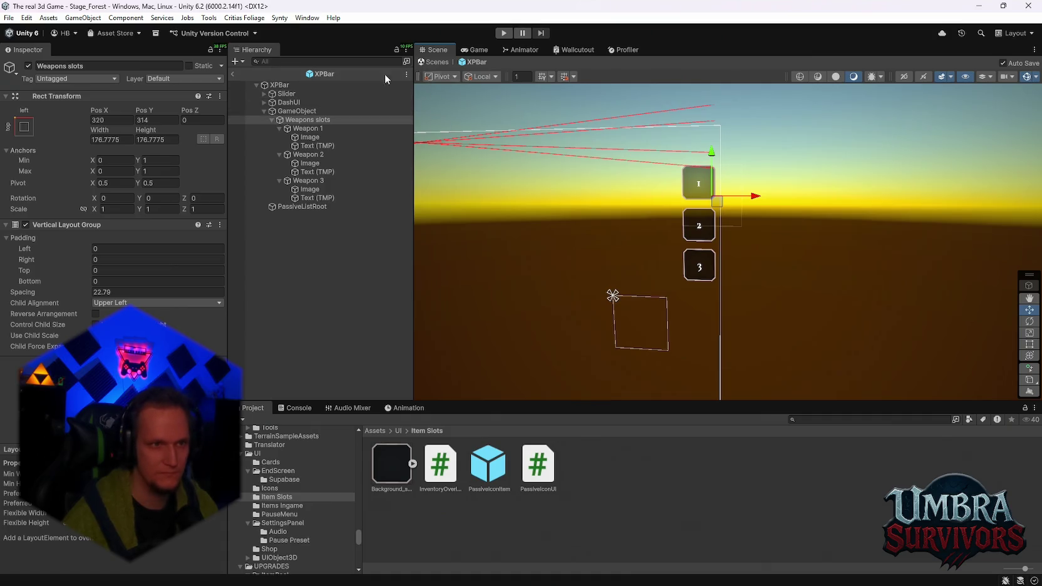
Exit prefab mode, open the recent Stage_Hub scene, and start Play mode.
click(234, 74)
click(9, 19)
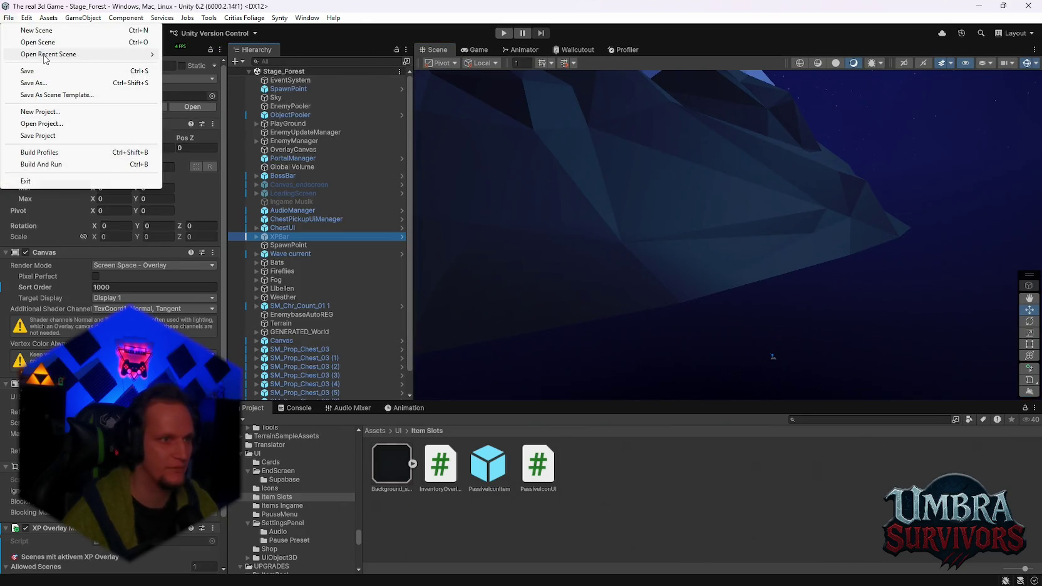
mouse_move(44, 55)
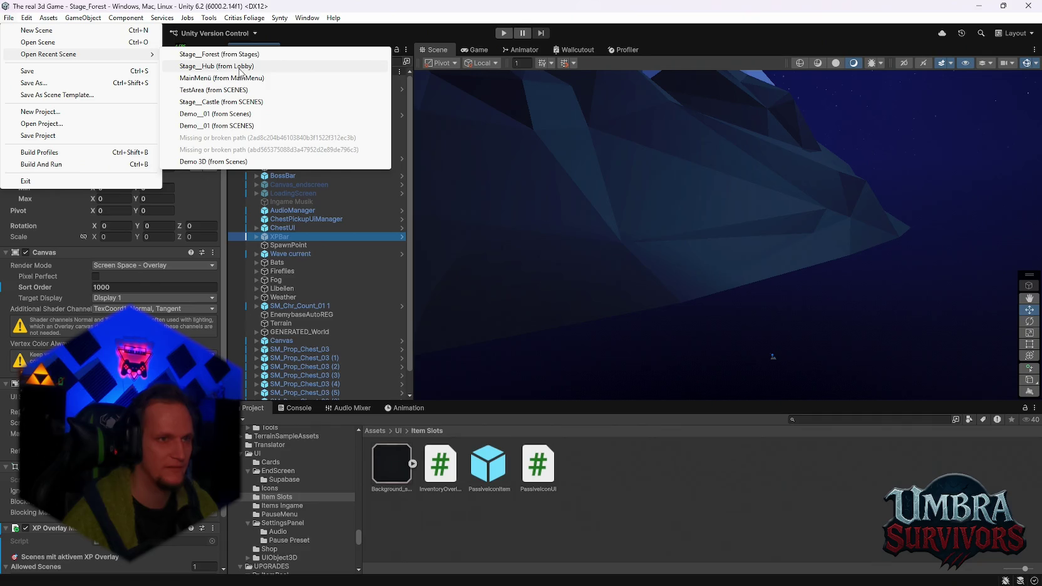
click(240, 72)
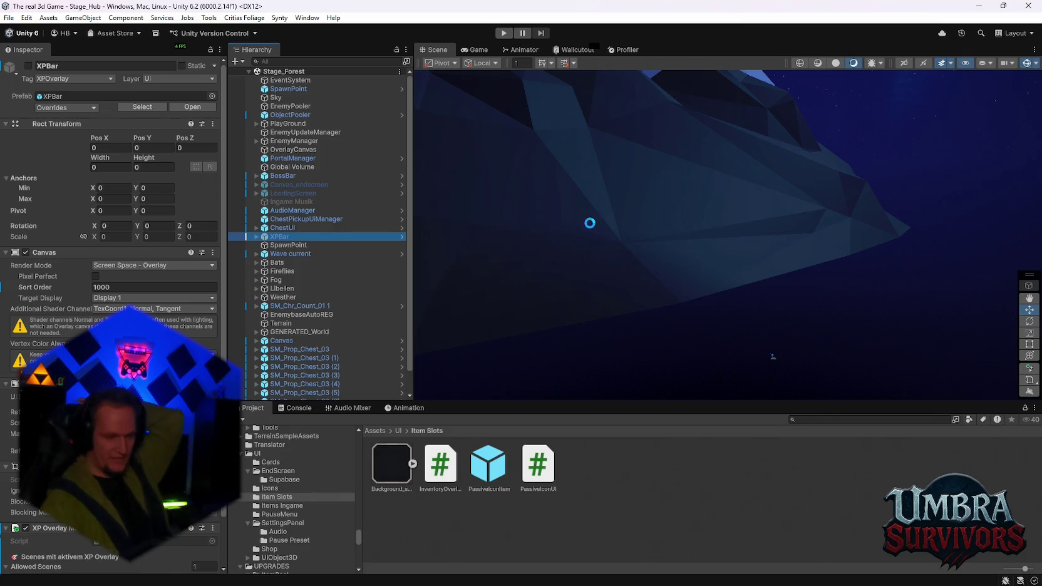
click(504, 34)
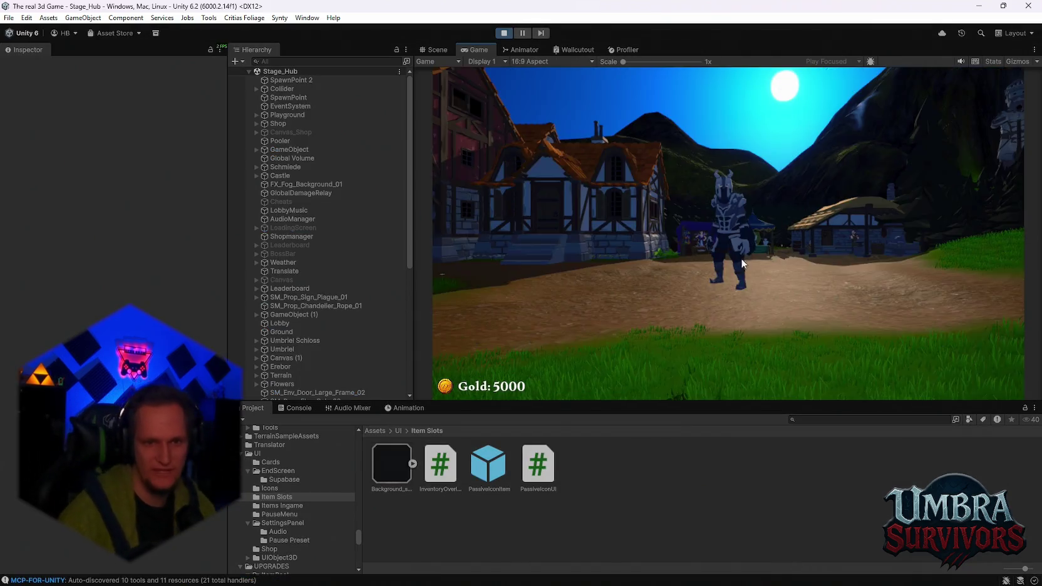
Walk the hero into the Get a Weapon room, view the Fire Staff, then pause and stop playing.
click(741, 258)
key(w)
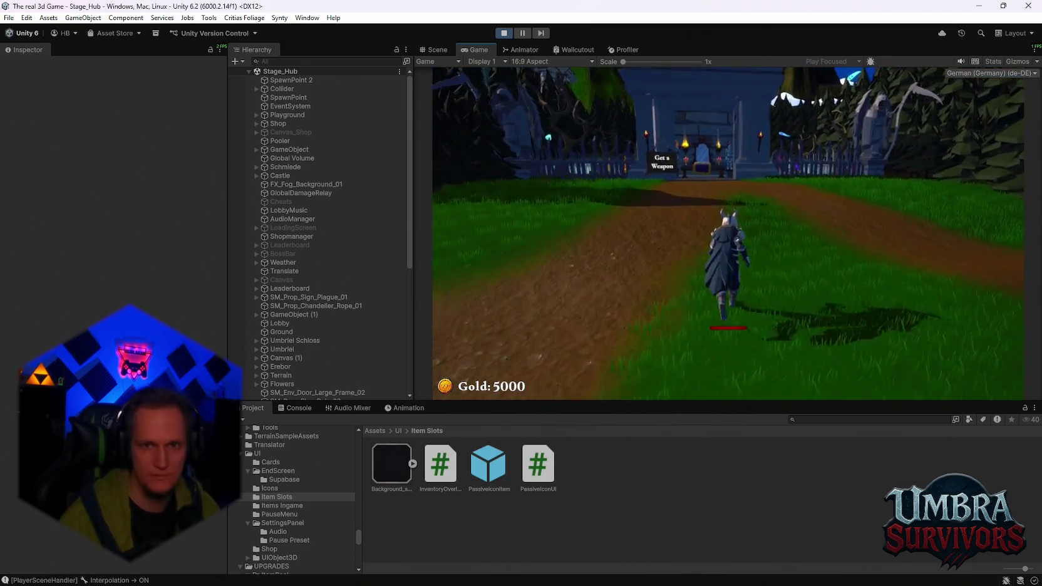
key(w)
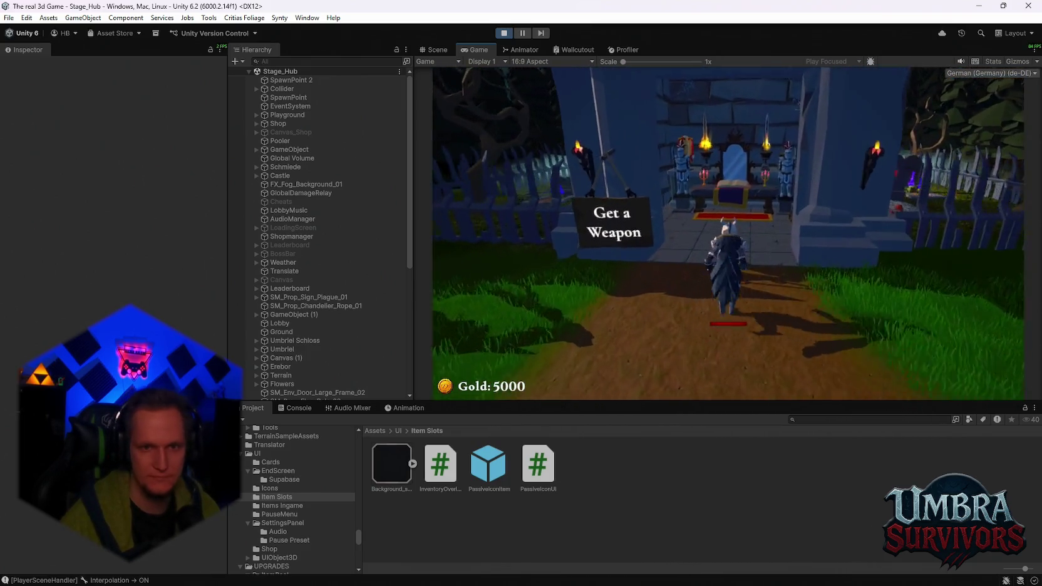
key(w)
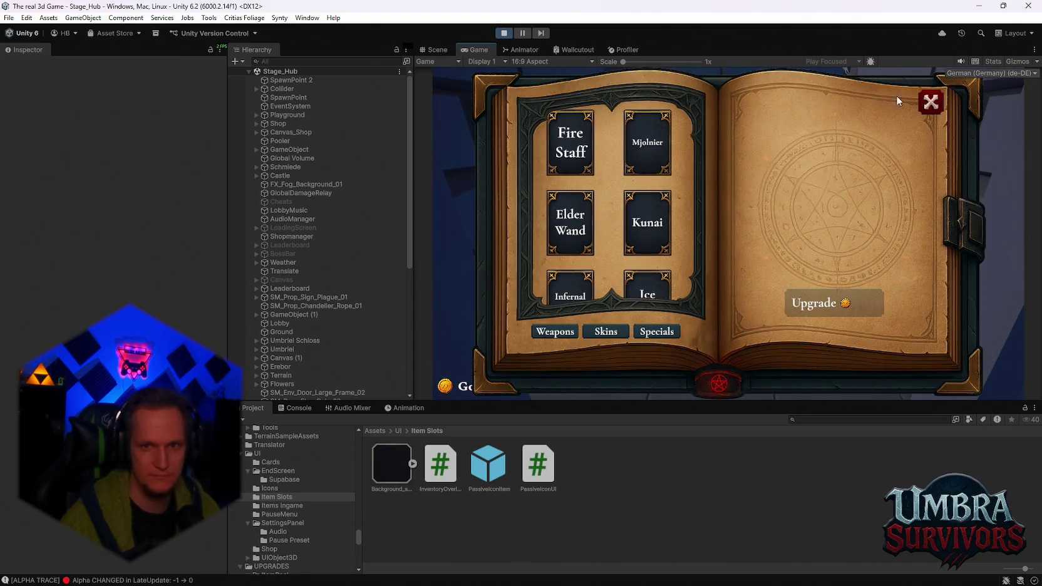
click(571, 140)
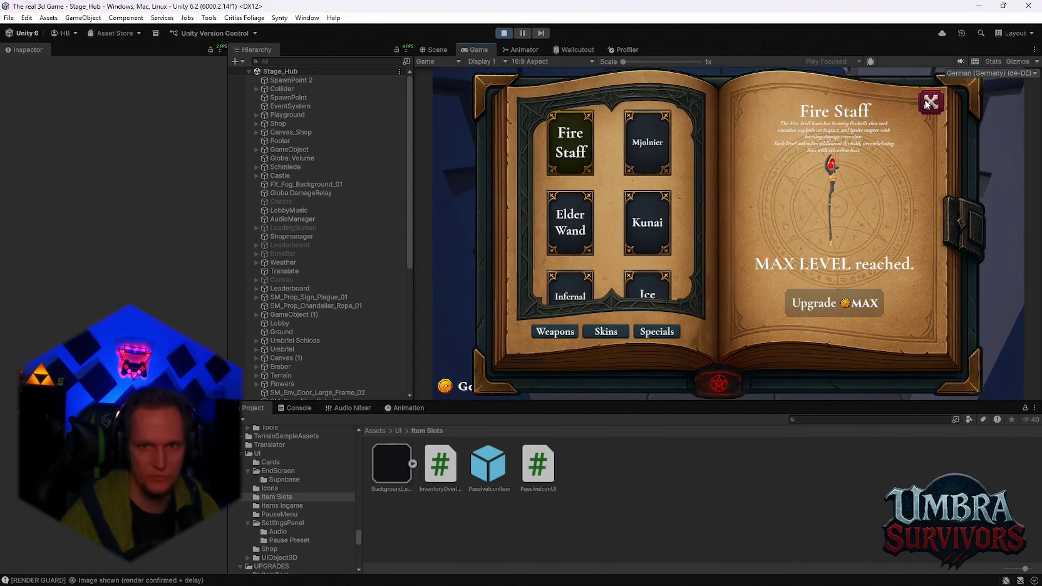
key(Escape)
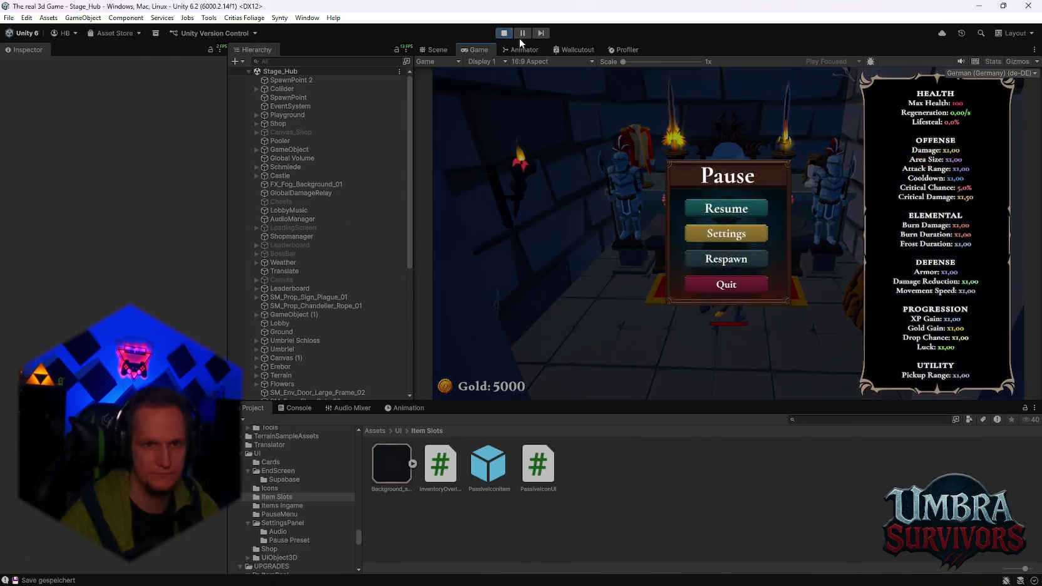
click(505, 32)
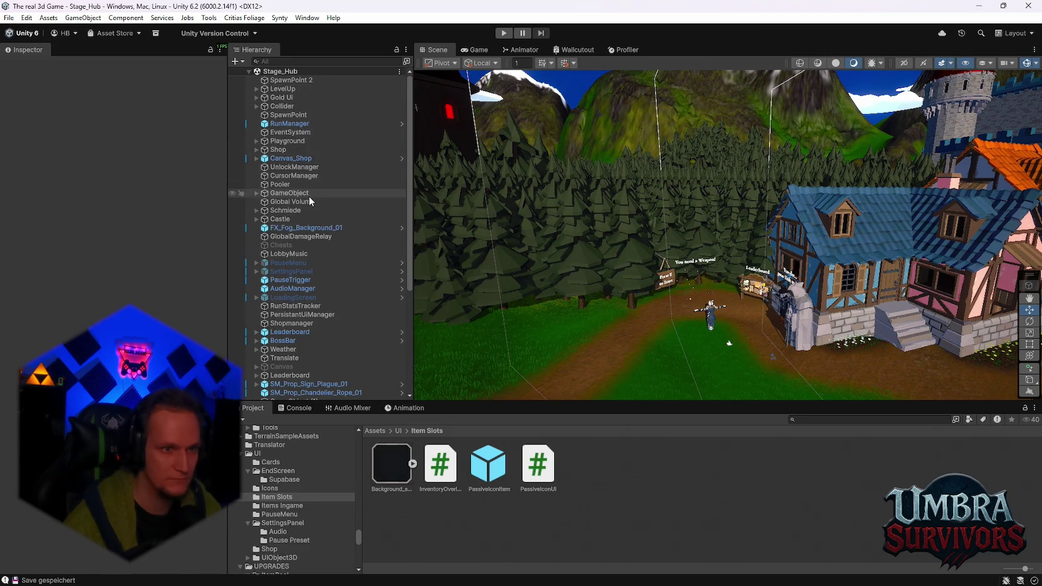
Inspect Shopmanager and XPBar, expanding XPBar to show DashUI, GameObject, PassiveListRoot and Xp bar.
click(300, 324)
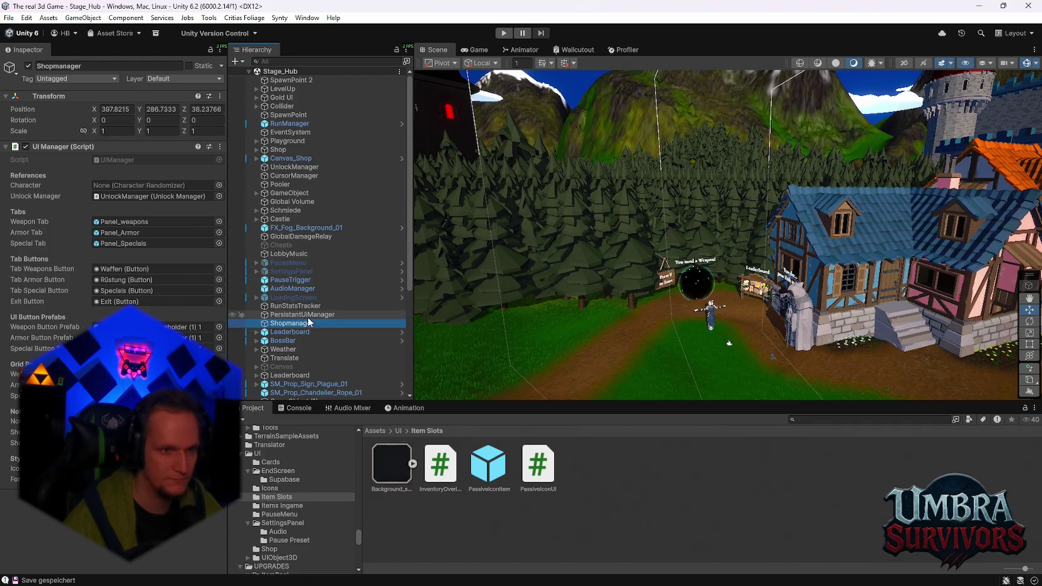
scroll(313, 310, down, 2)
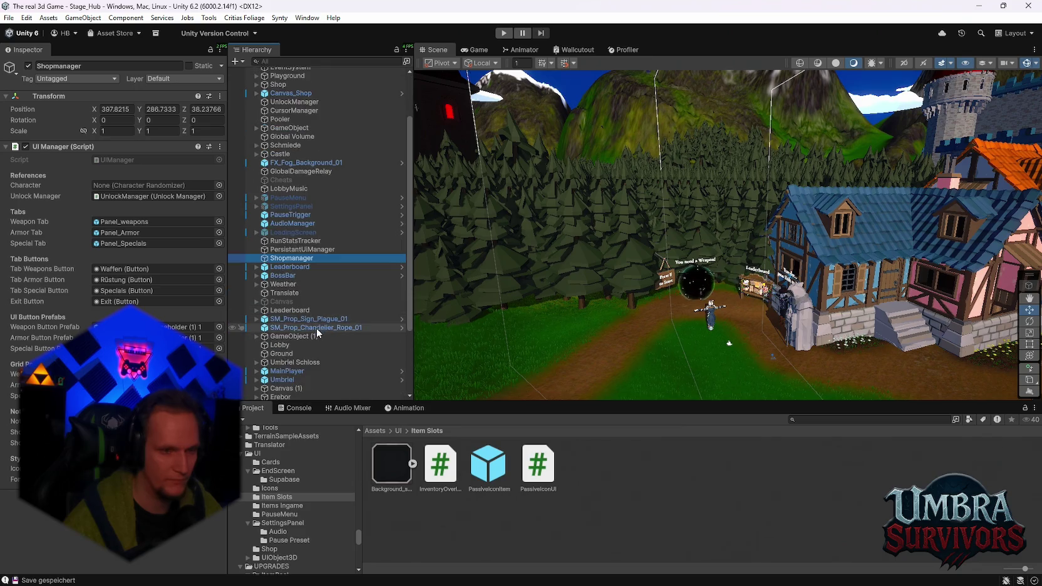
scroll(315, 328, down, 1)
scroll(304, 319, down, 1)
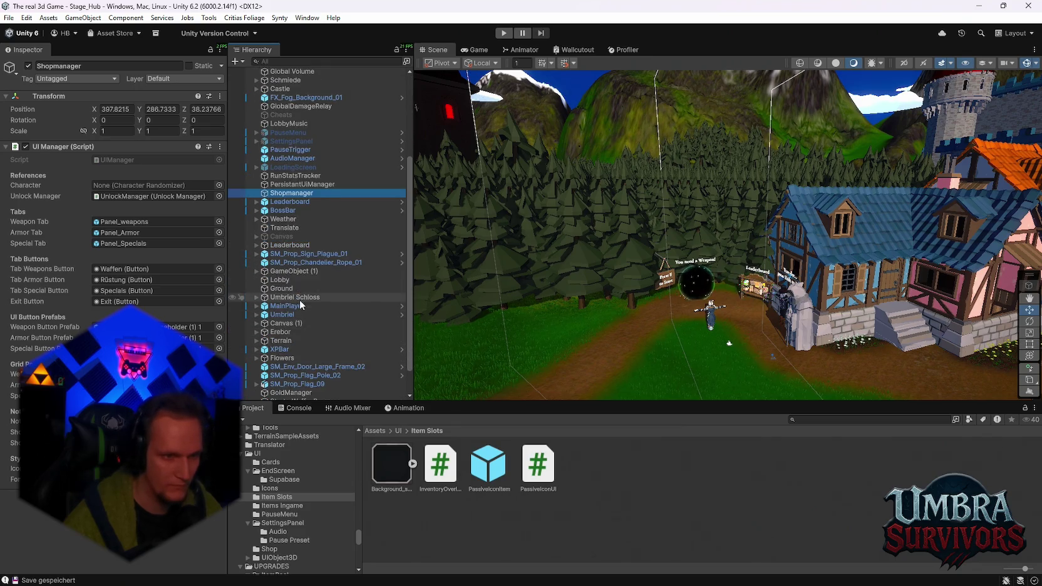
scroll(299, 299, down, 1)
click(302, 318)
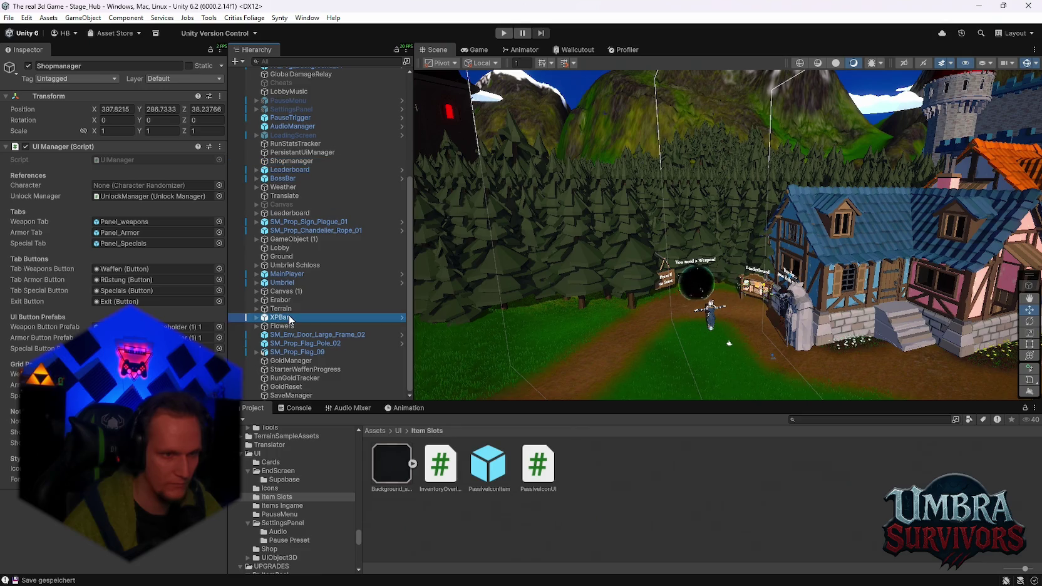
scroll(113, 251, down, 2)
scroll(125, 282, up, 2)
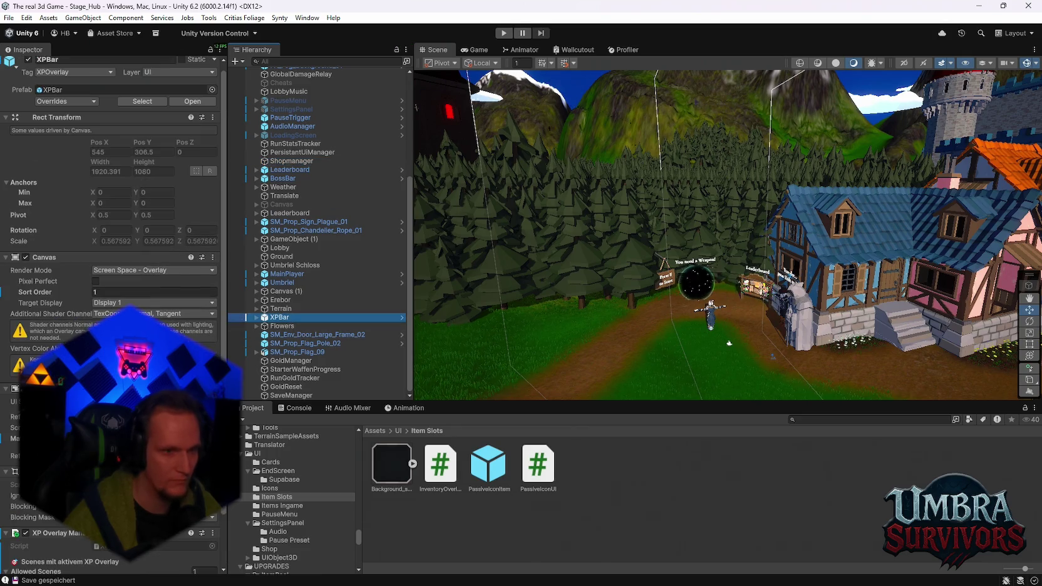
click(257, 318)
Open the XPBar prefab in isolation to review the weapon slots, then return to the scene.
right_click(284, 319)
mouse_move(351, 259)
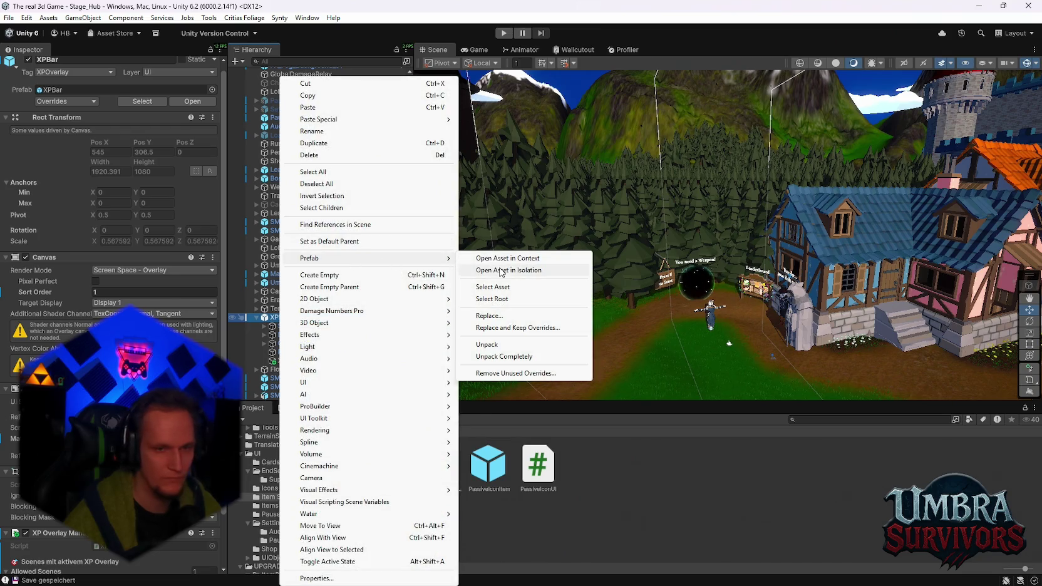
click(501, 270)
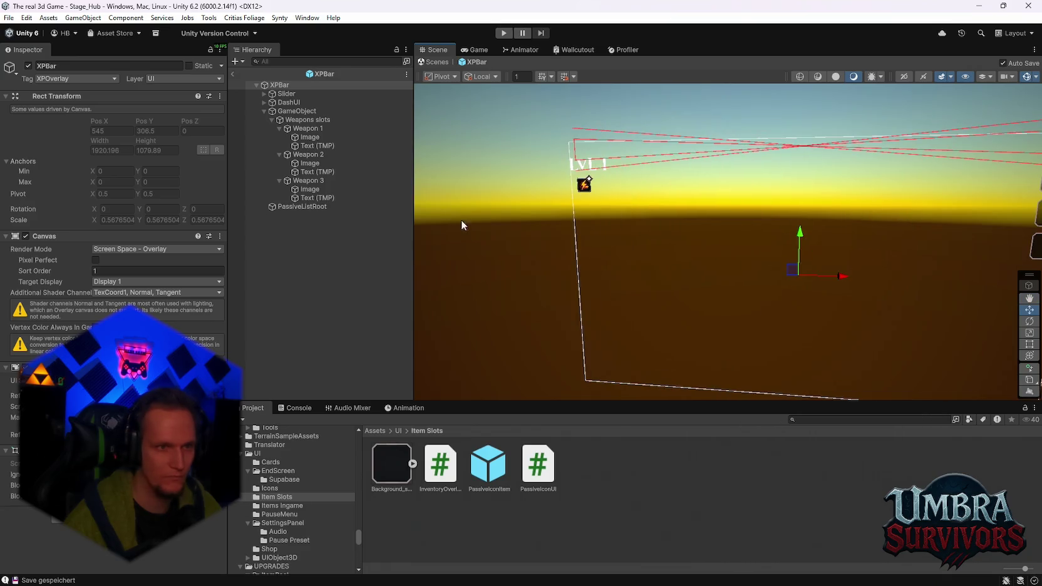
click(236, 75)
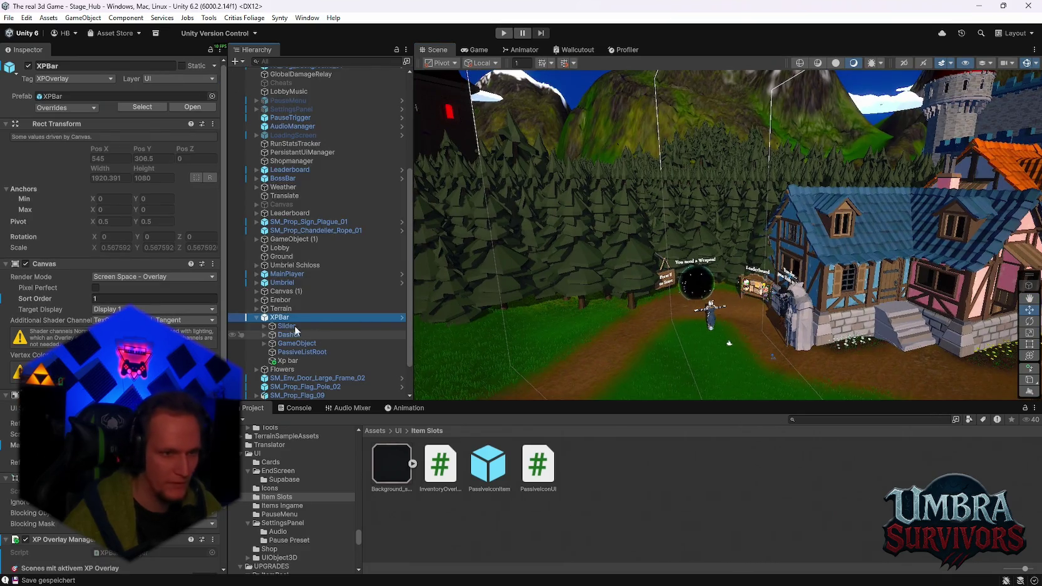
Select Shopmanager, then Shop, to check its Customization Station with Canvas_Shop and 15.08 interact range.
scroll(305, 363, down, 2)
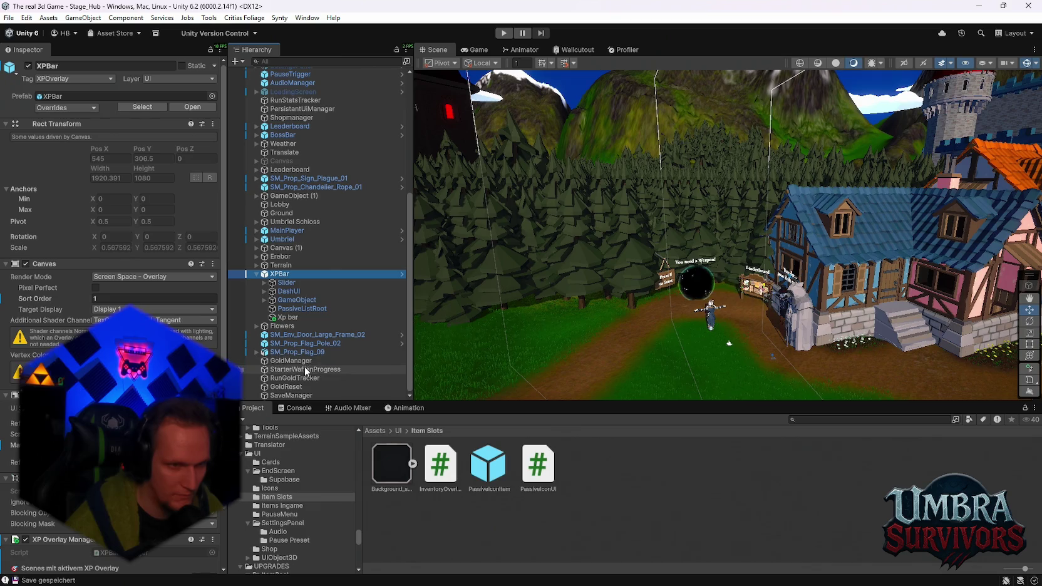
scroll(313, 370, up, 5)
click(302, 249)
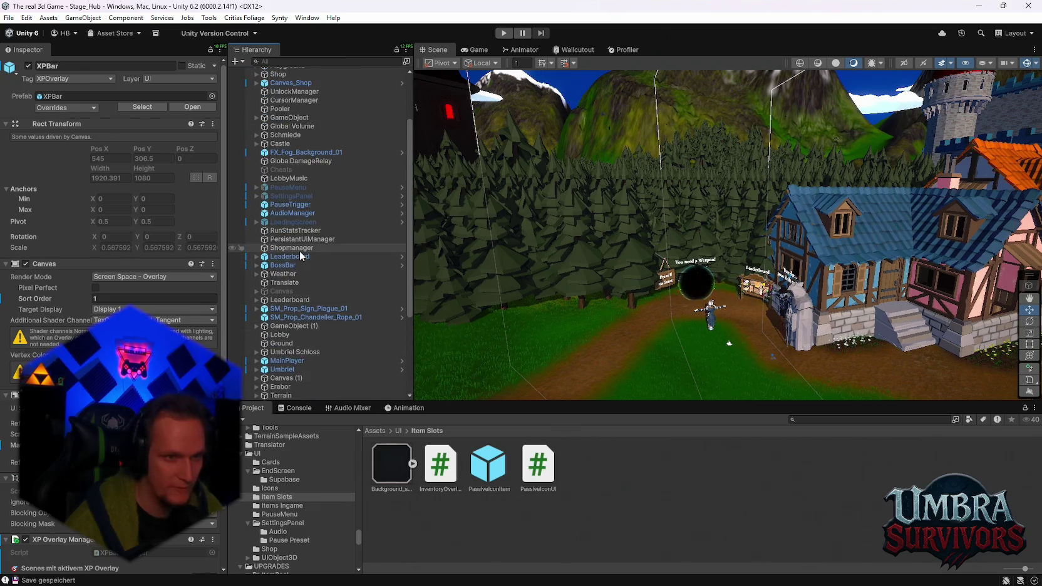
scroll(294, 118, up, 3)
click(291, 148)
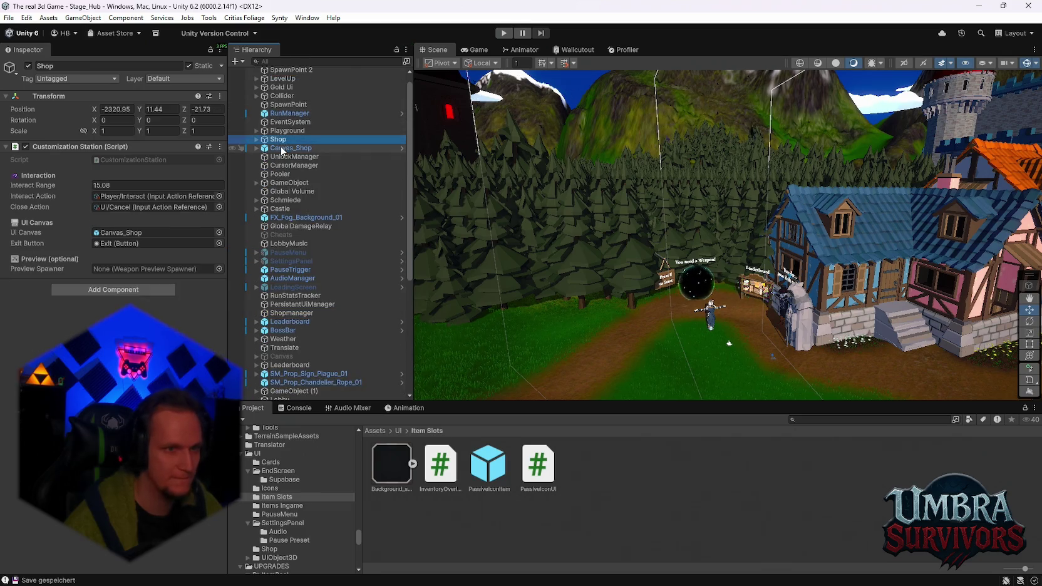
Set Canvas_Shop's canvas sort order to 999 and start a new play-test of the hub.
scroll(186, 284, down, 1)
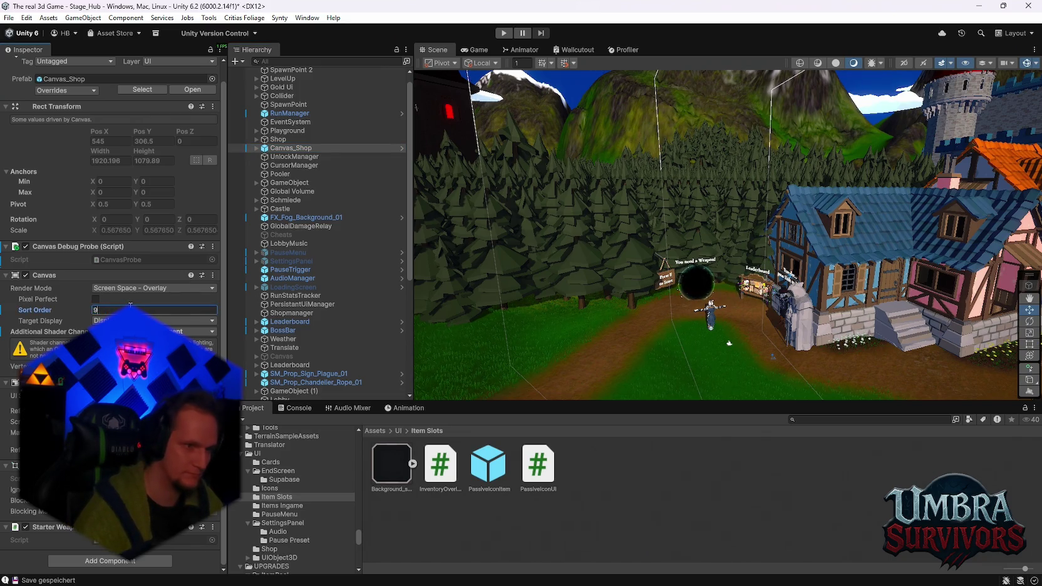
click(502, 33)
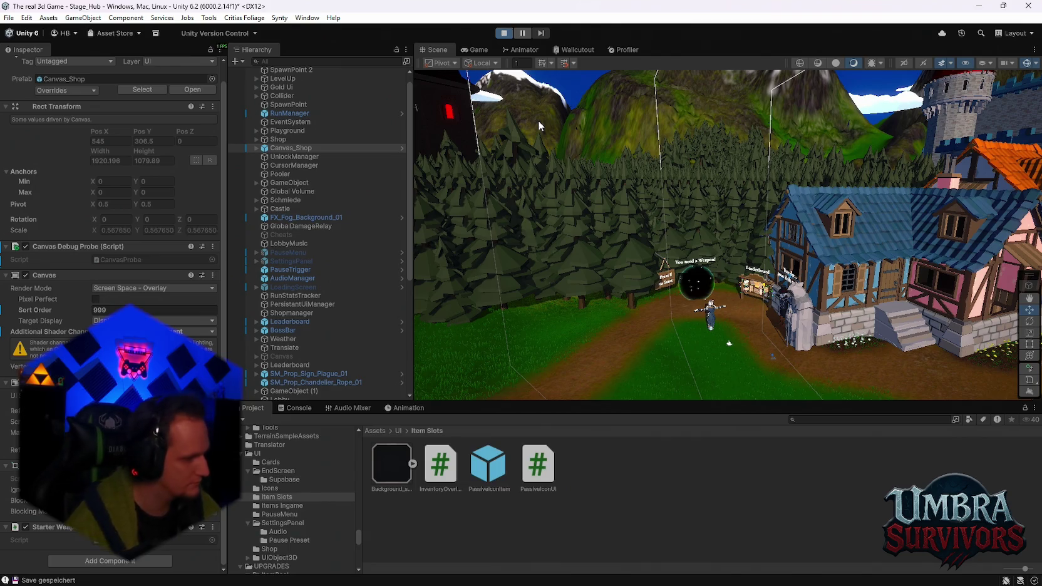
Run into the weapon shop and check the Fire Staff details in the shop book.
key(e)
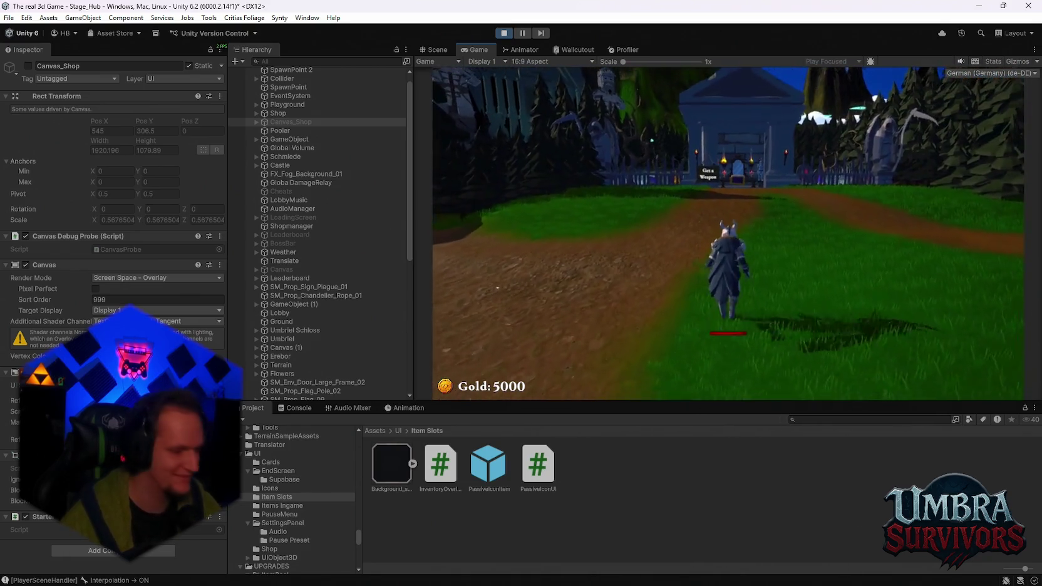
key(w)
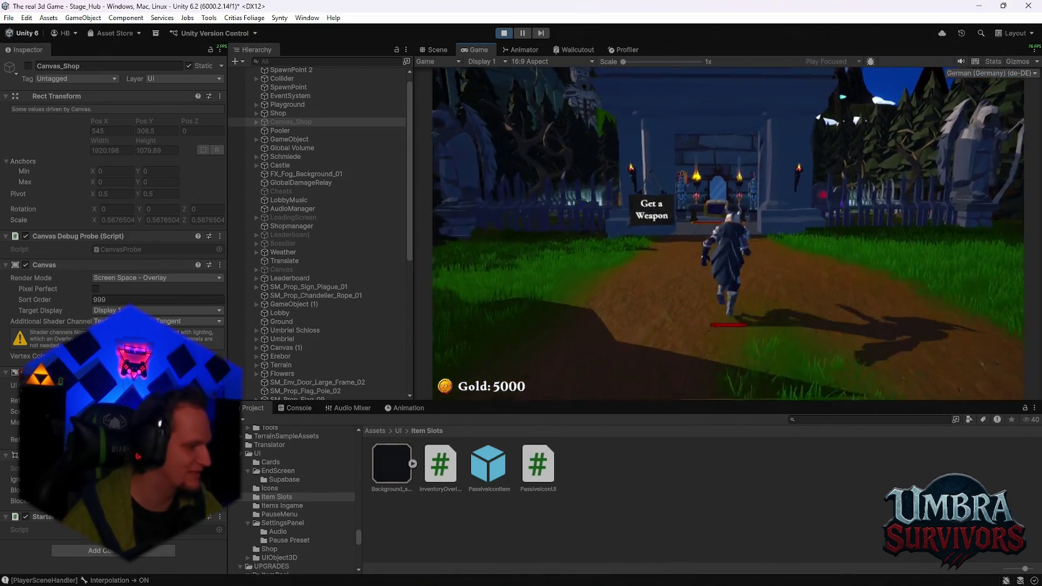
key(w)
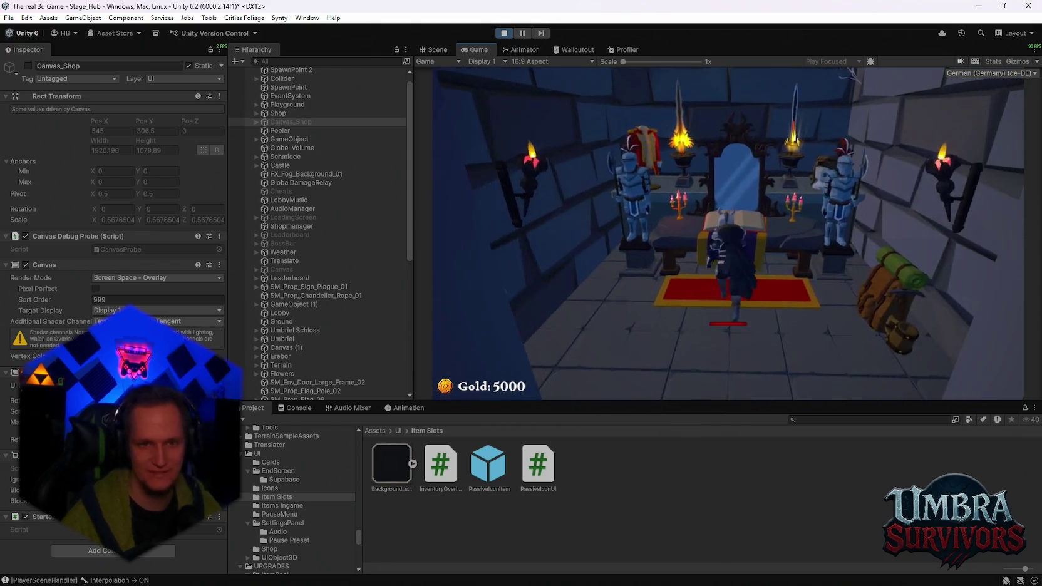
key(e)
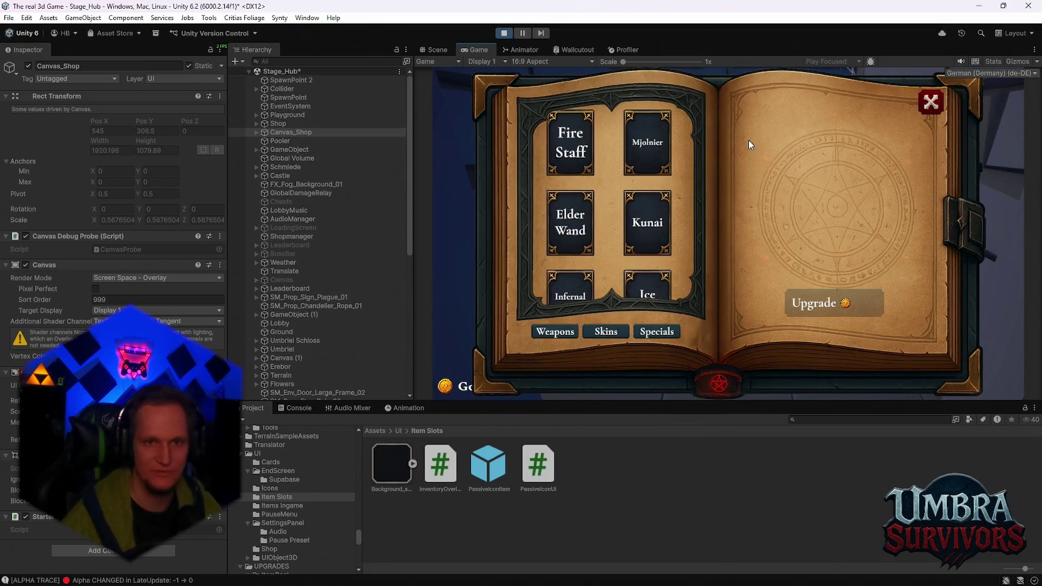
click(561, 135)
key(Escape)
Walk the character out of the shop along the path toward the dark portal.
key(s)
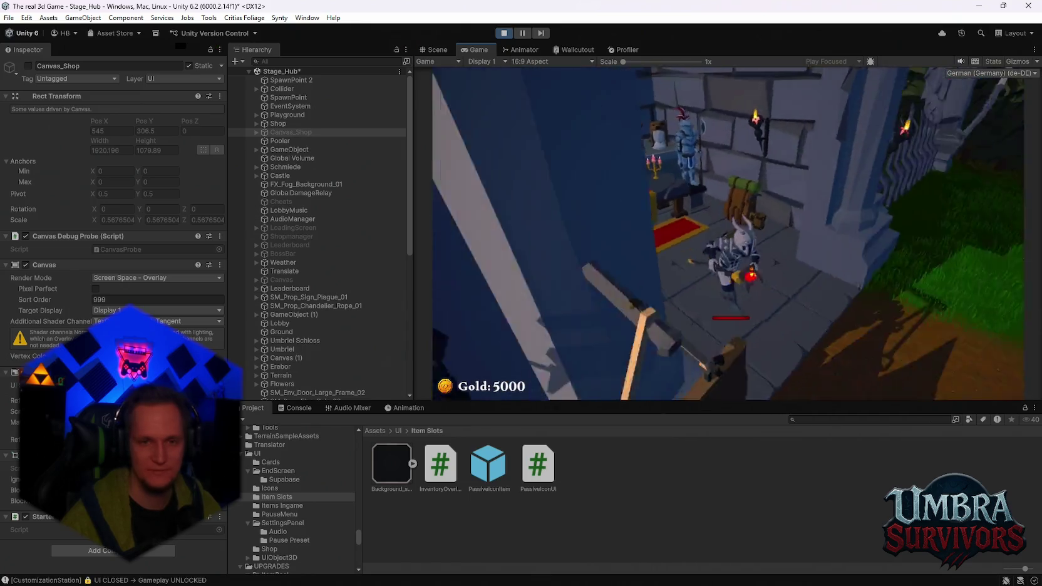
key(w)
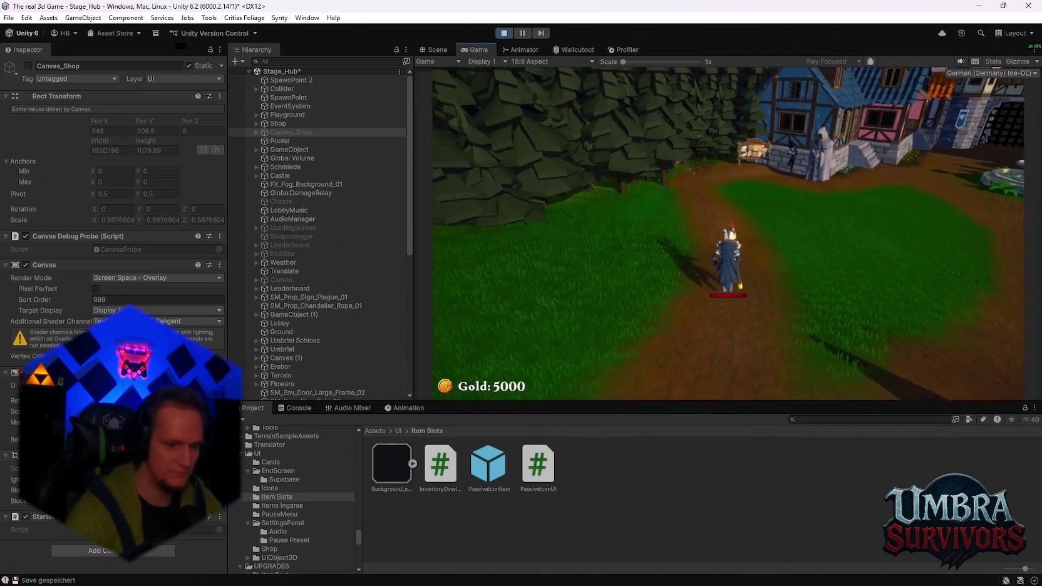
key(w)
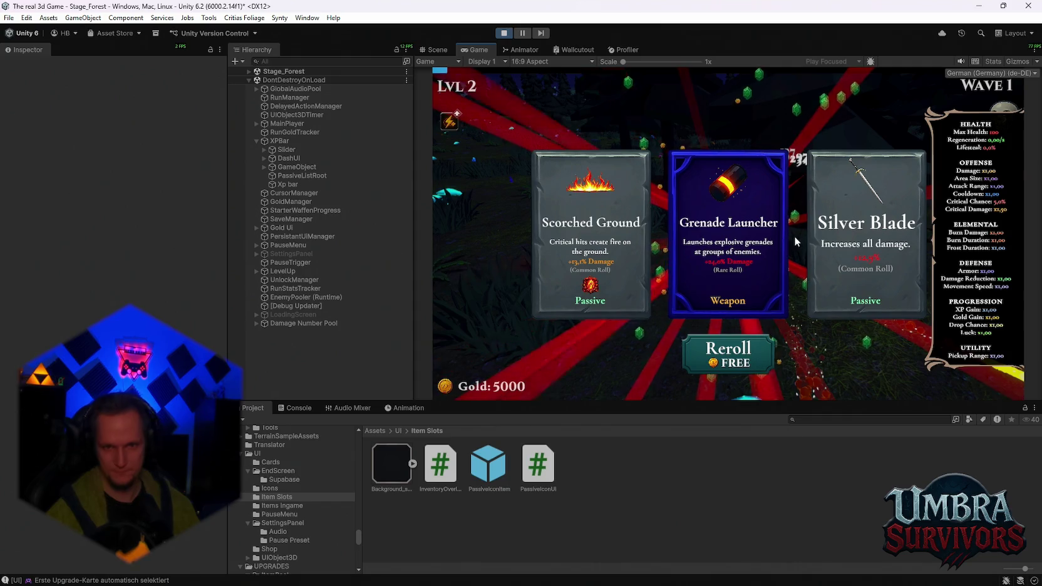
Choose the Grenade Launcher card at the Stage_Forest level-up.
key(Return)
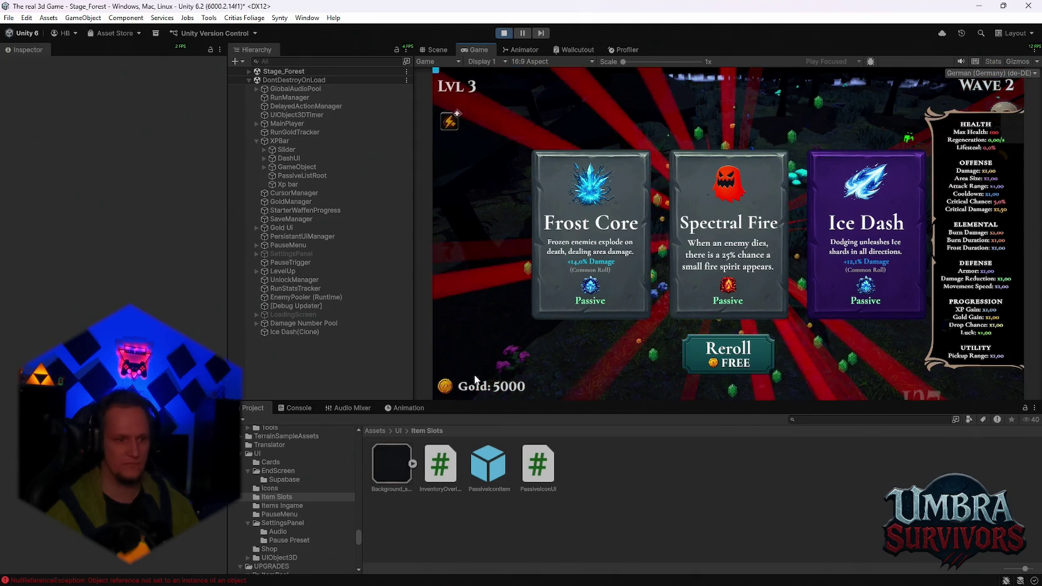
Open the Console to view the NullReferenceException errors from PassiveIconUI.Set.
click(299, 408)
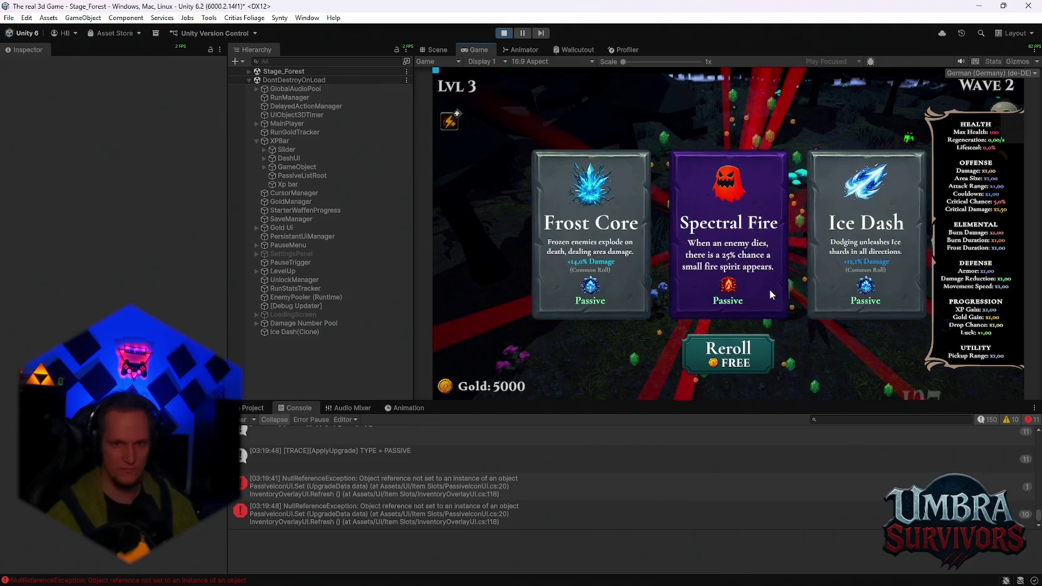
Pick Frost Core, Spectral Fire, Calzifer, Shadowstride and Infernal Spark, rerolling the cards several times.
click(619, 272)
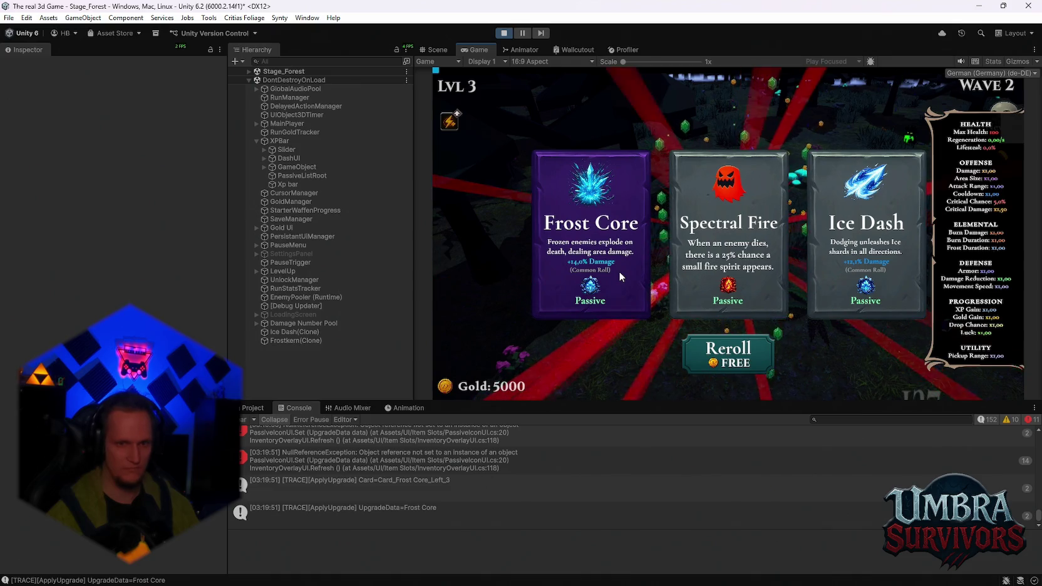
click(689, 280)
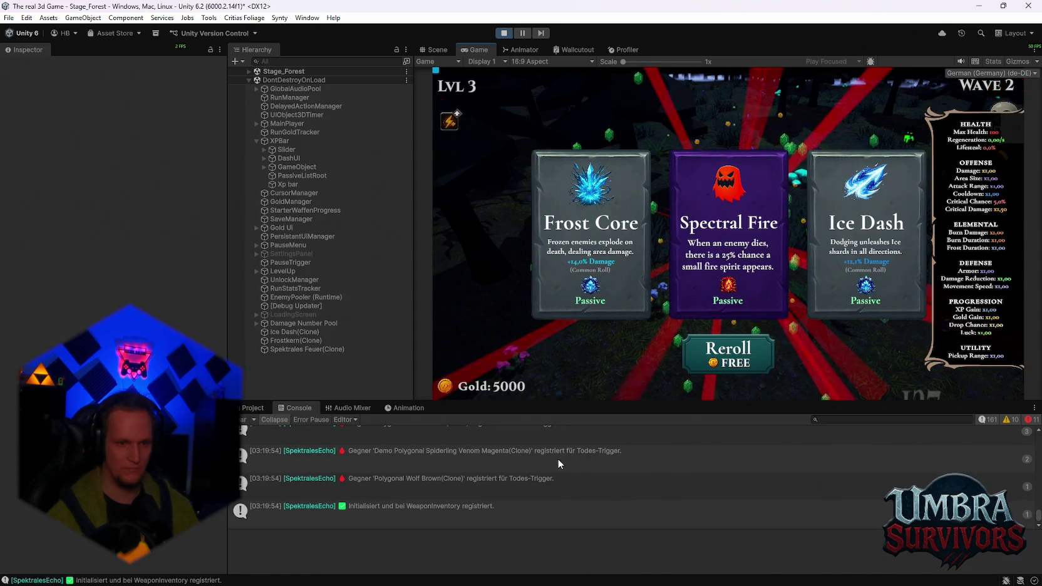
click(720, 363)
click(730, 285)
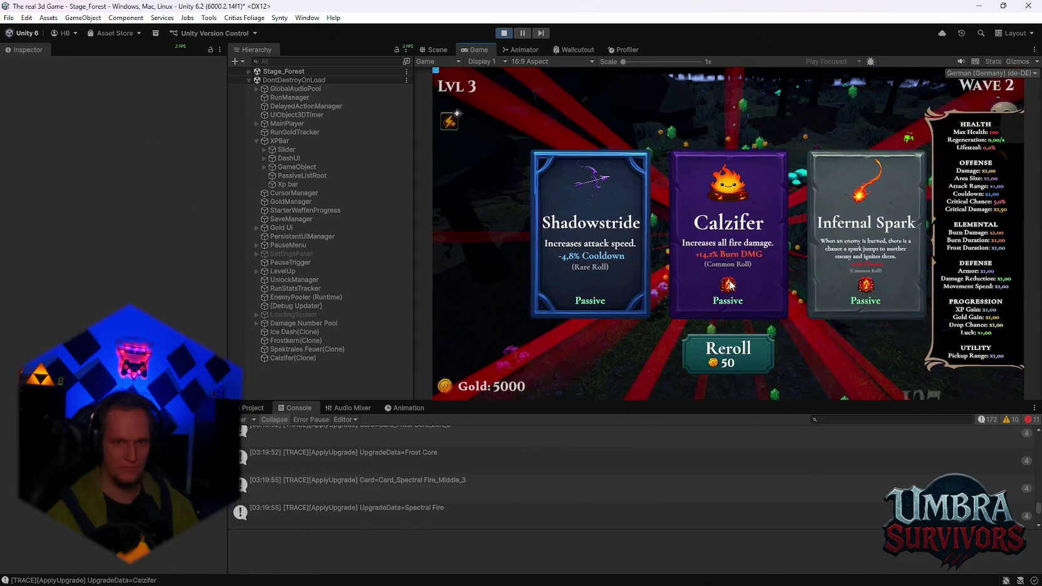
click(561, 274)
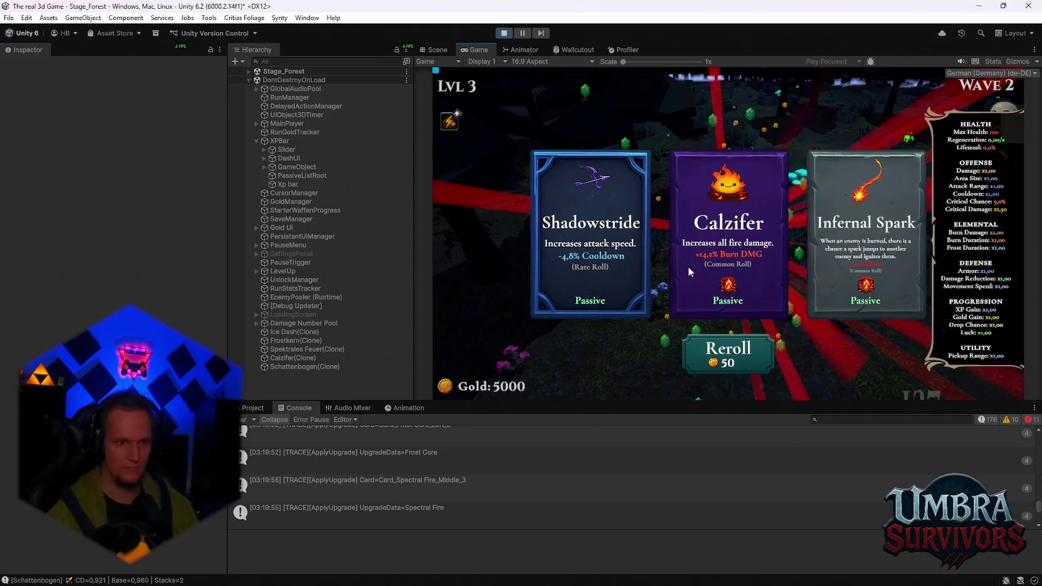
click(815, 260)
click(724, 349)
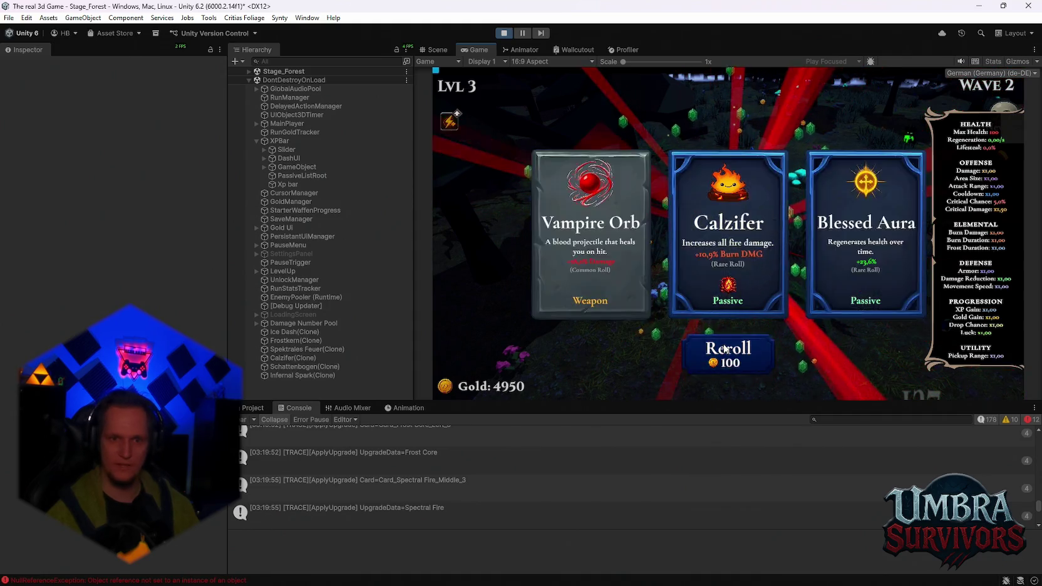
triple_click(725, 349)
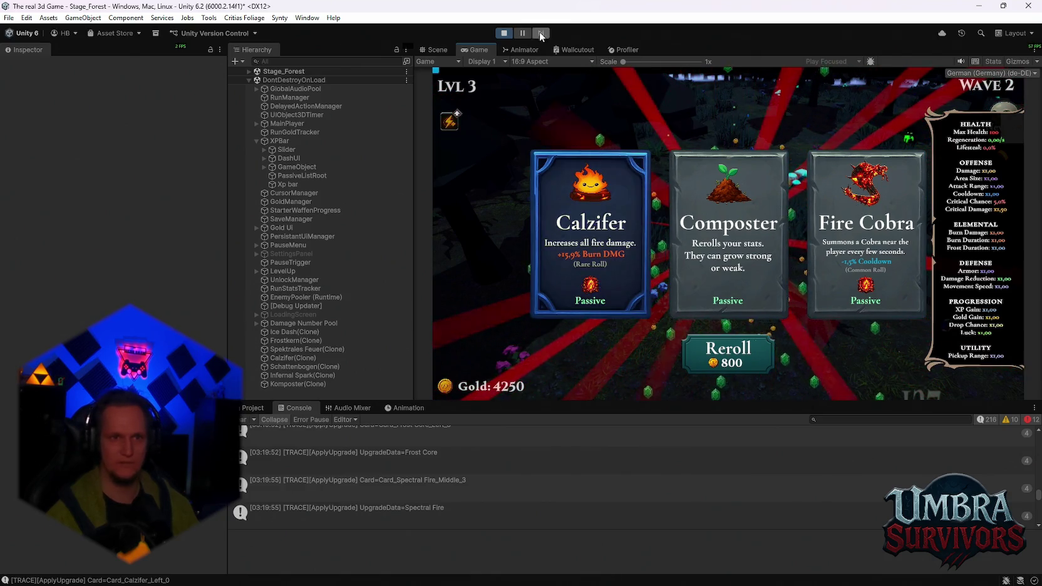
Stop the play test and read the NullReferenceException stack traces, including the Infernal Spark error.
click(505, 33)
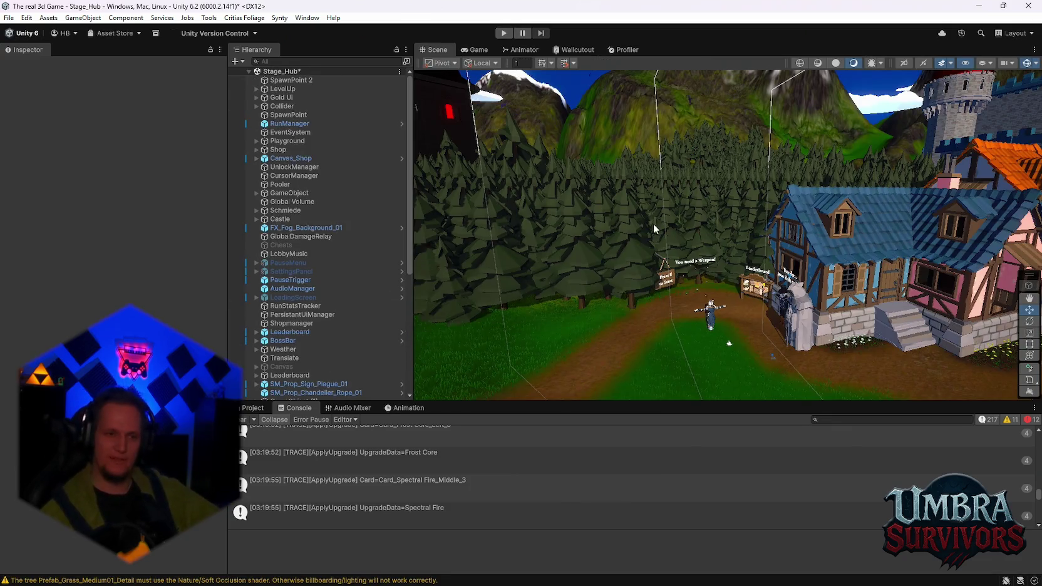
scroll(370, 502, up, 3)
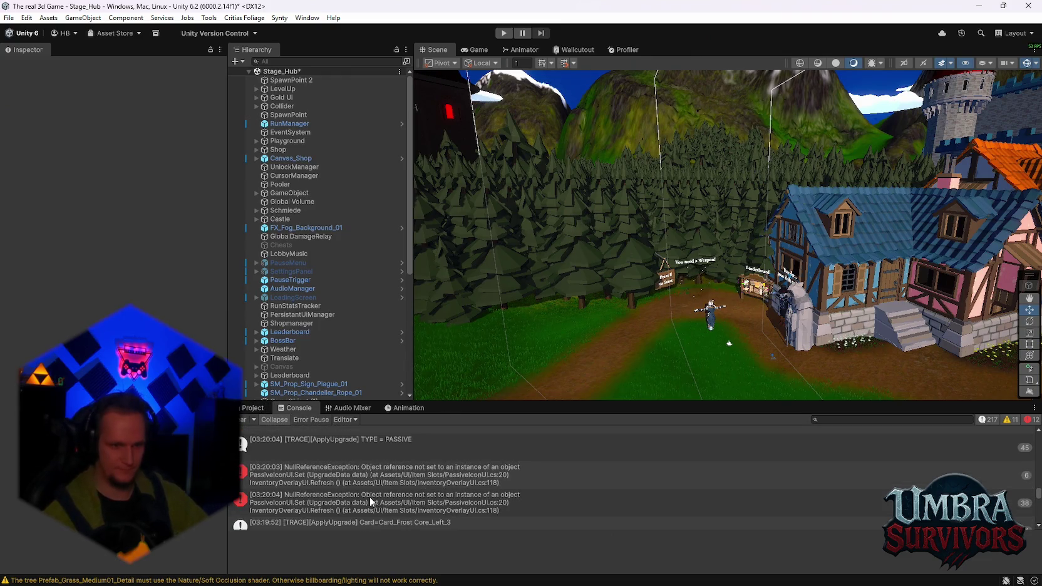
click(417, 467)
scroll(418, 473, up, 3)
scroll(483, 490, down, 3)
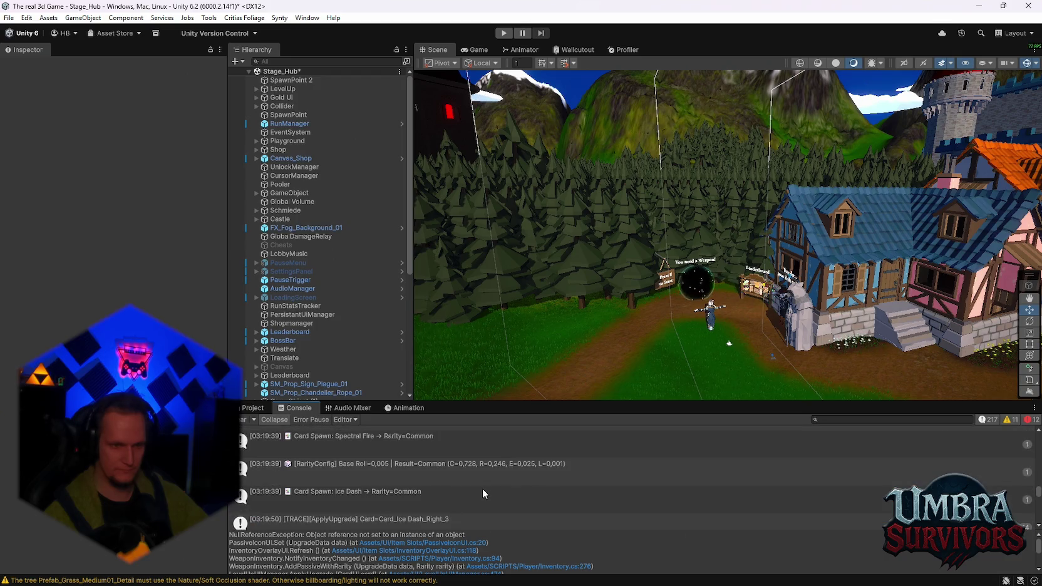
scroll(492, 486, down, 5)
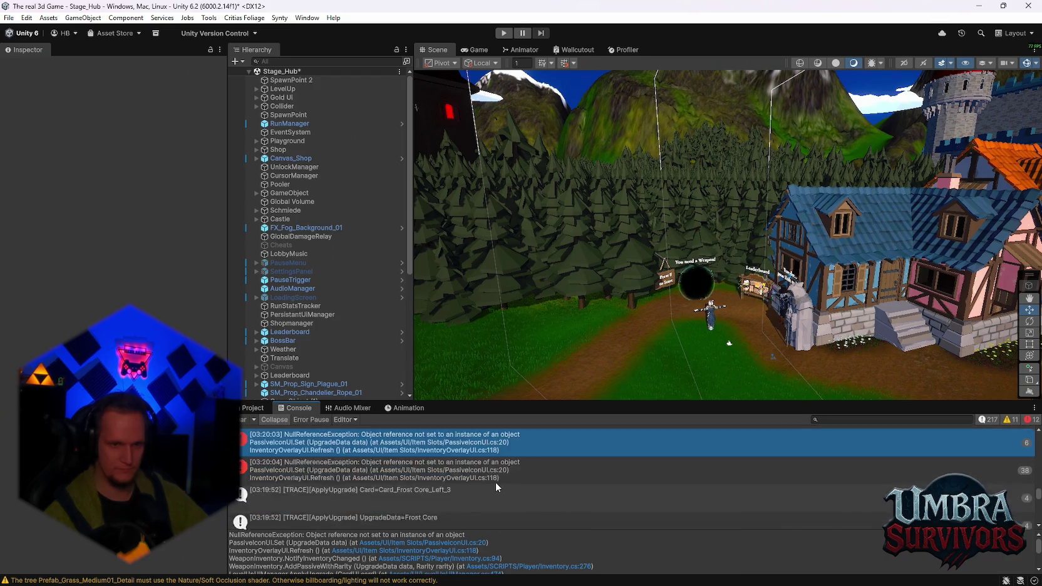
scroll(496, 487, up, 2)
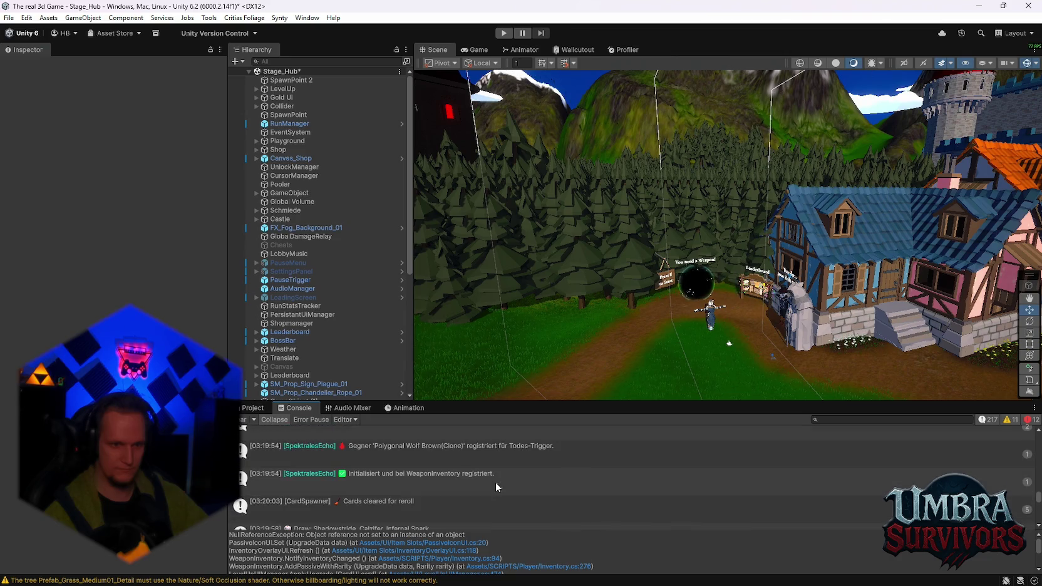
scroll(496, 486, down, 3)
scroll(496, 487, down, 5)
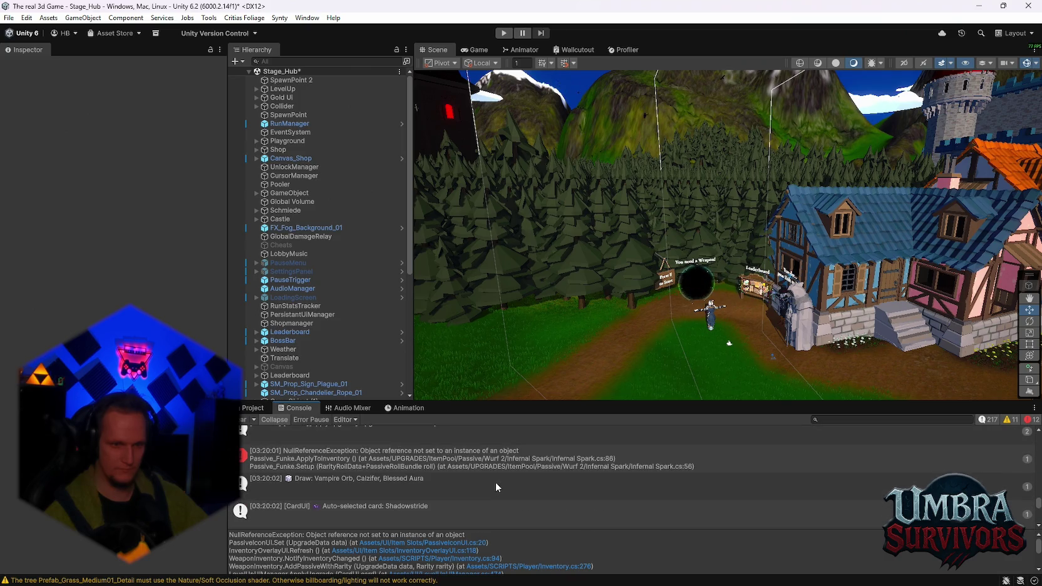
click(487, 464)
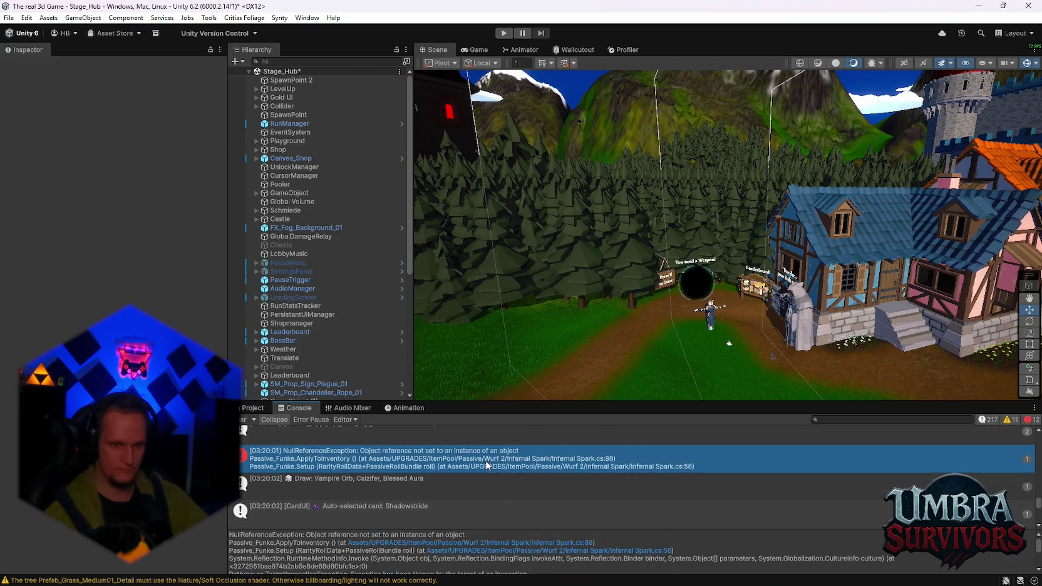
scroll(486, 464, up, 5)
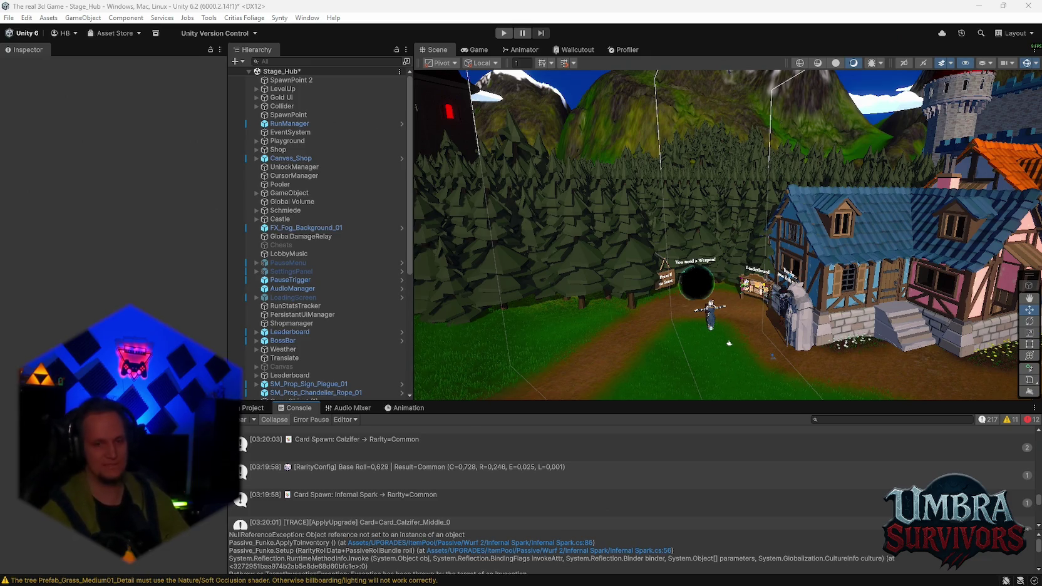
Switch from Unity to the Problem MONTAG. patch and TODO notes in Notepad.
click(702, 574)
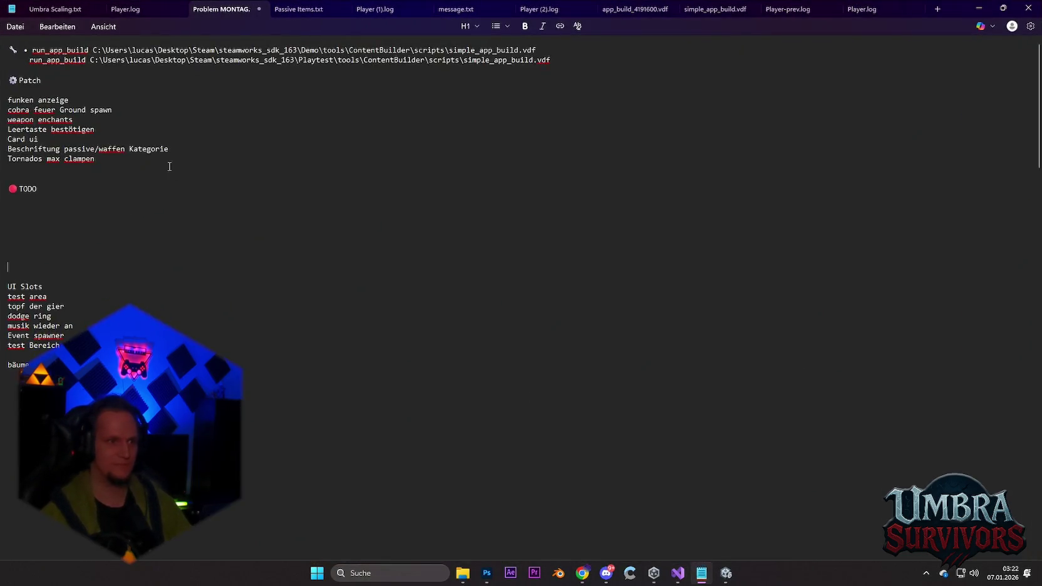
Add a 'trophie leaderboard' line under UI Slots, then minimize Notepad.
click(47, 287)
key(Return)
text(trop)
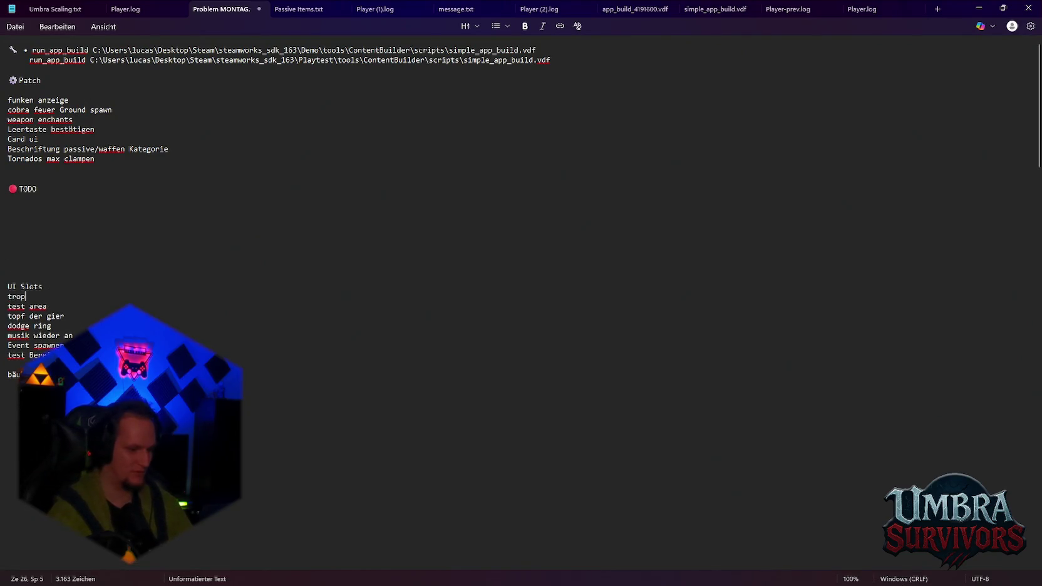
text(hie leaderboard)
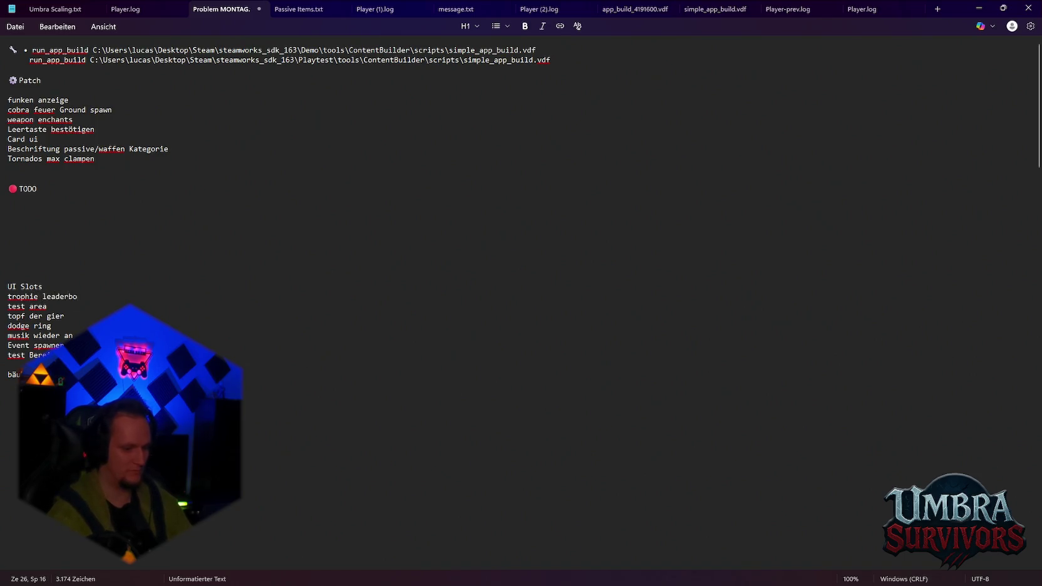
click(979, 11)
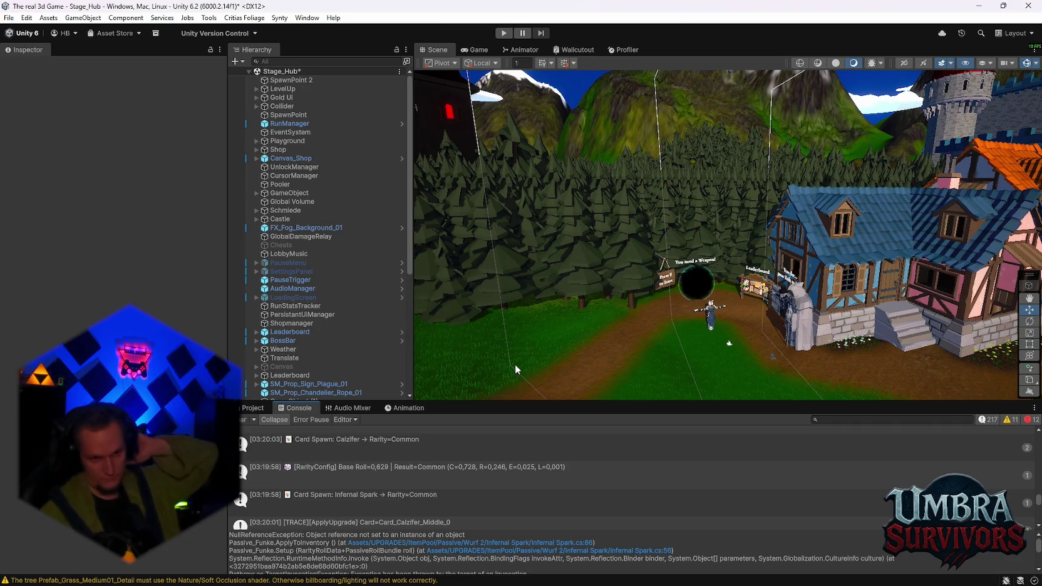
Clear the Console log and start a new play-test.
click(246, 421)
click(253, 408)
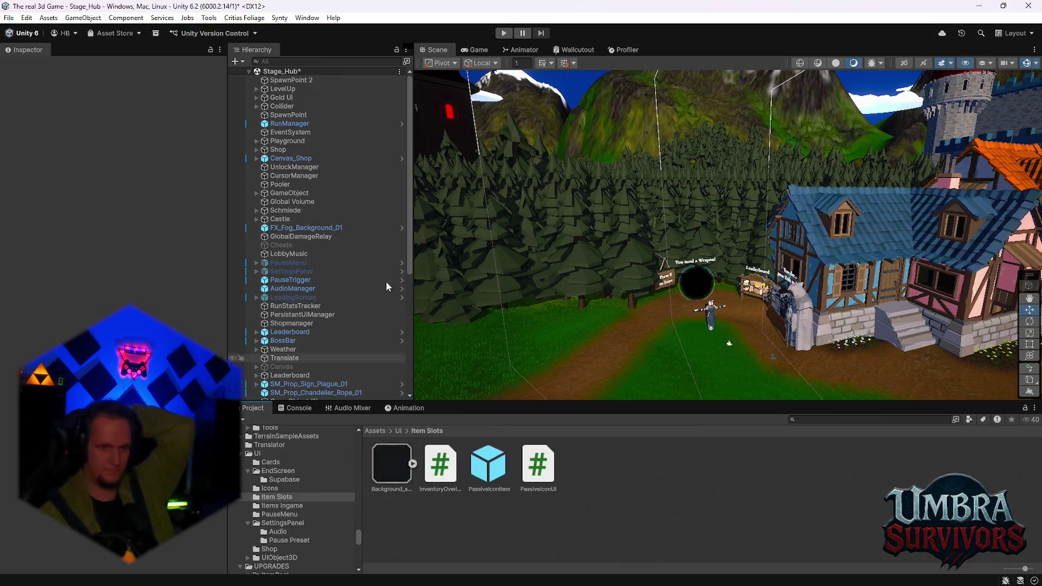
click(503, 32)
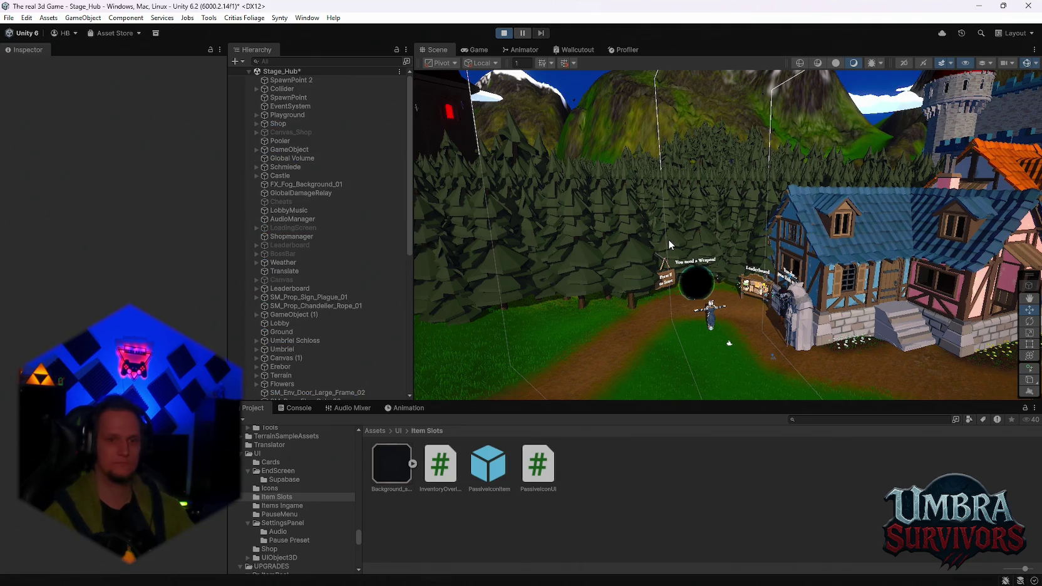
Run through the hub past the weapon shop and enter Stage 1 through the portal.
key(w)
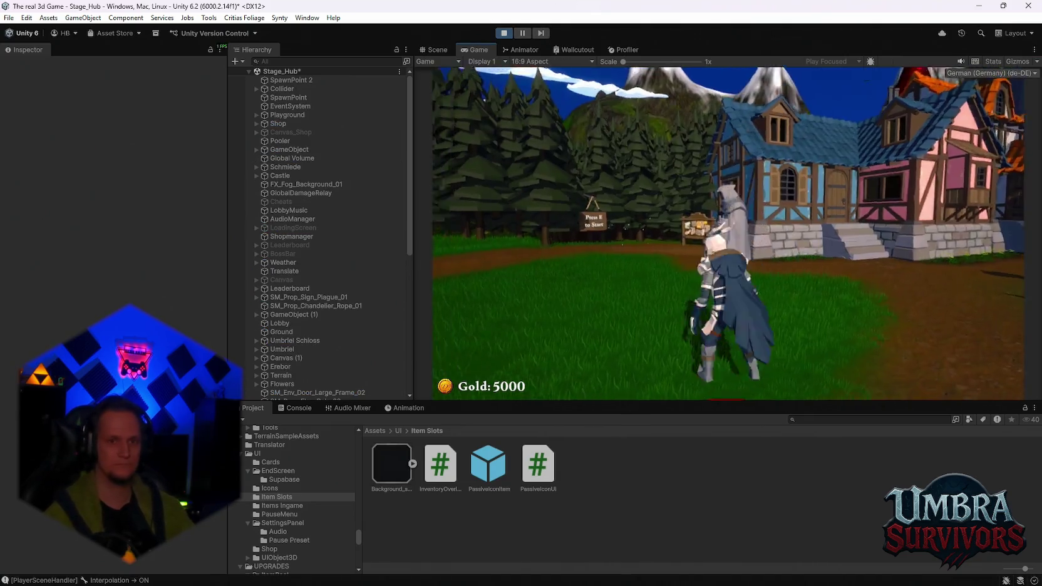
key(w)
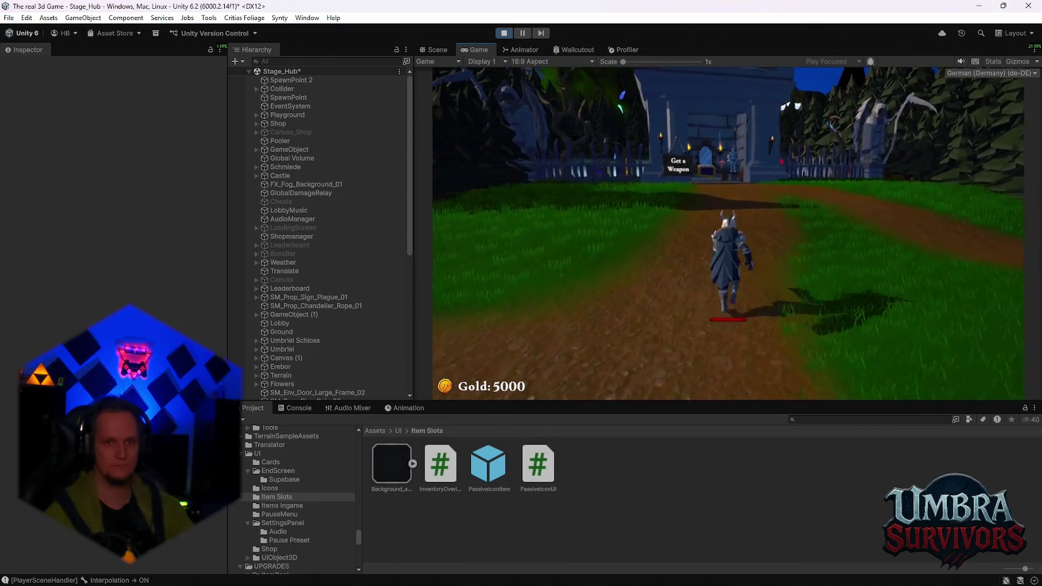
key(w)
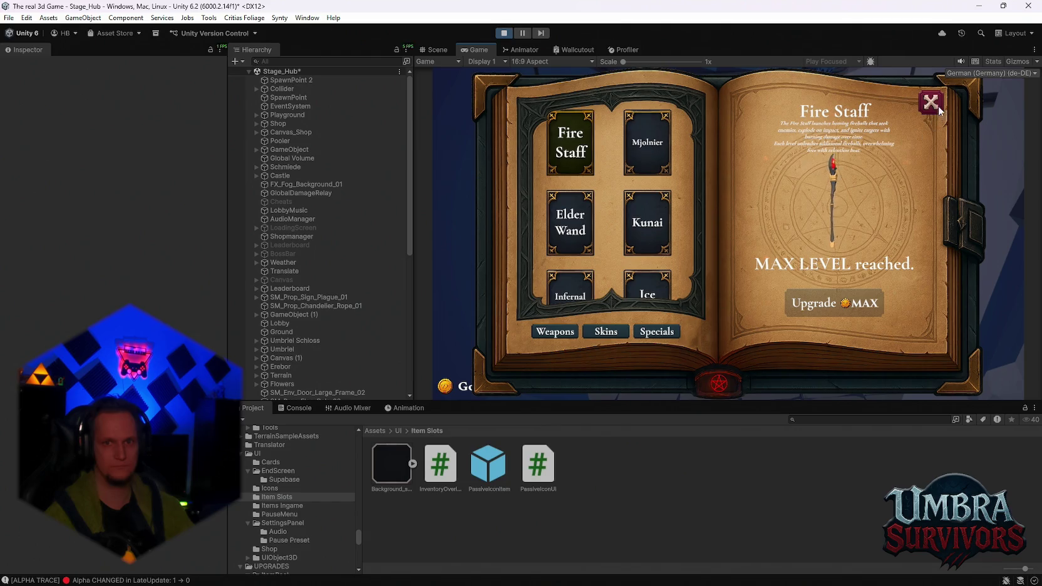
key(Escape)
key(w)
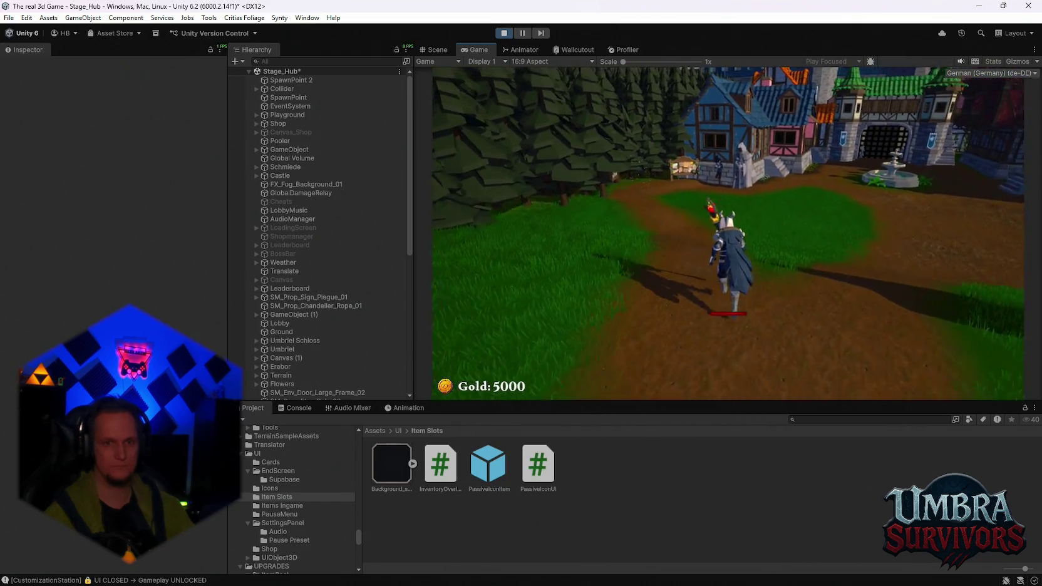
key(w)
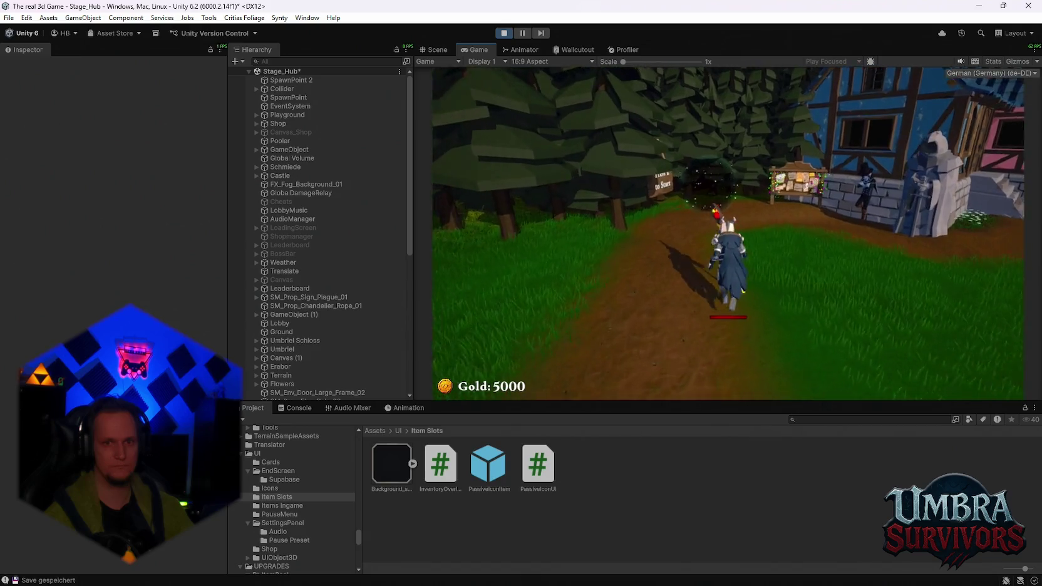
key(e)
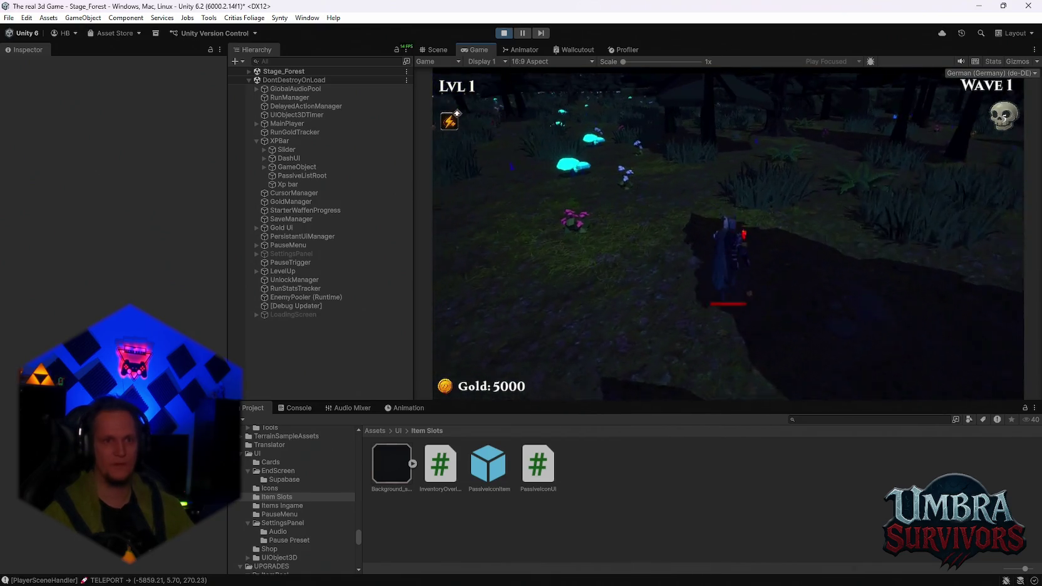
Explore Stage_Forest collecting XP, then take the Vampire Orb weapon card.
key(w)
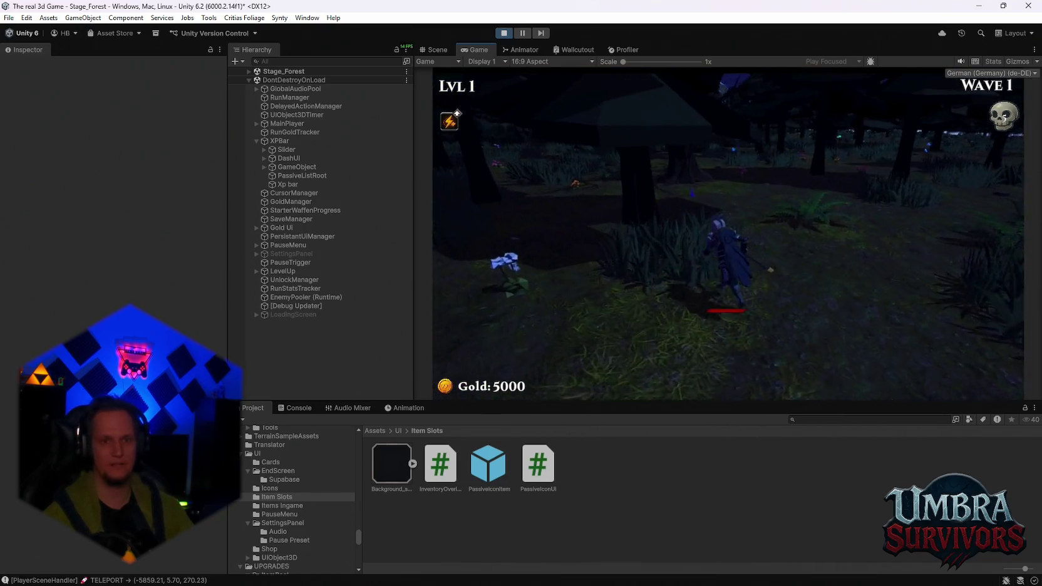
key(w)
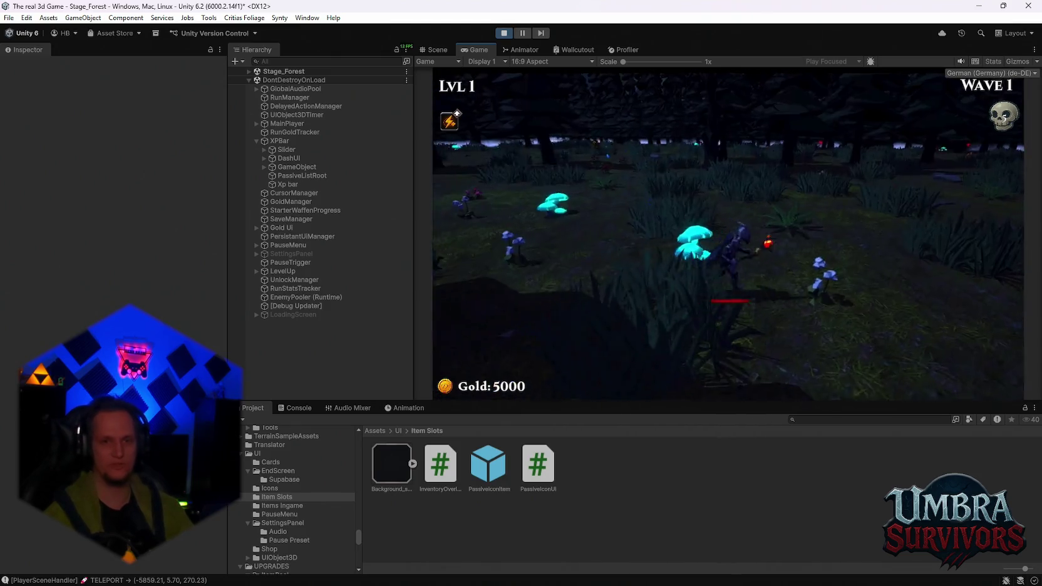
key(w)
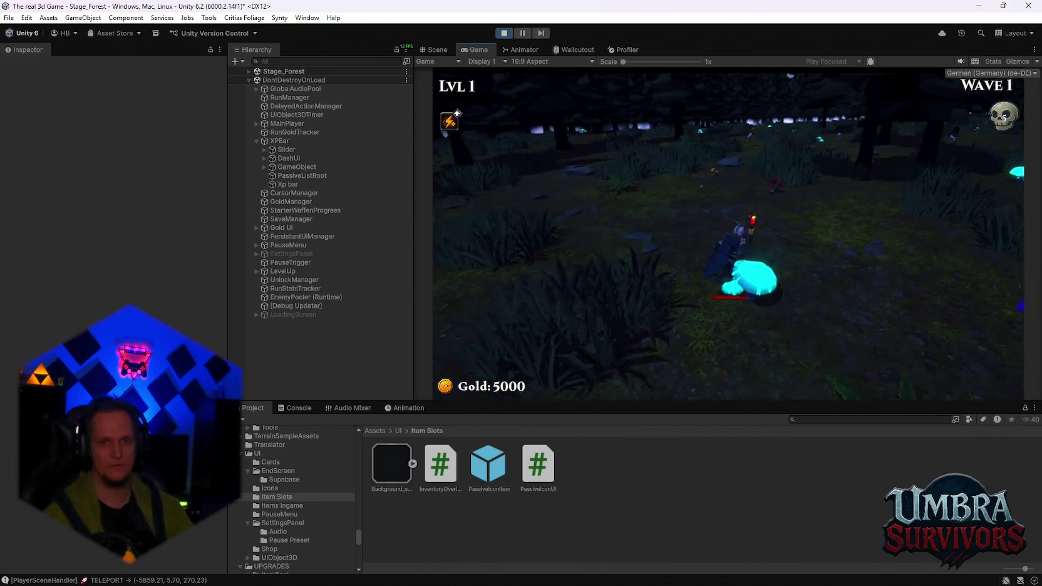
key(w)
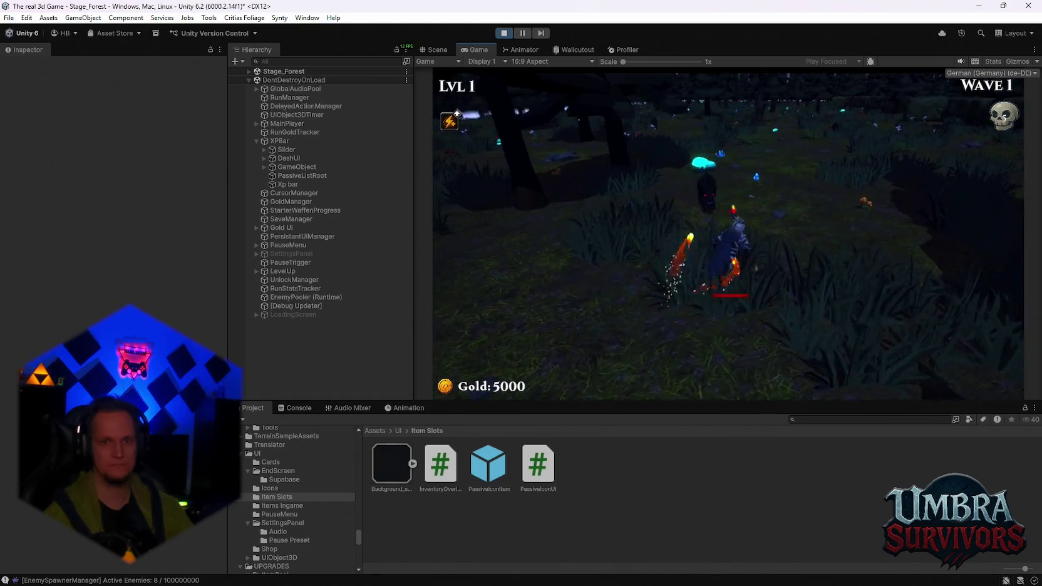
key(w)
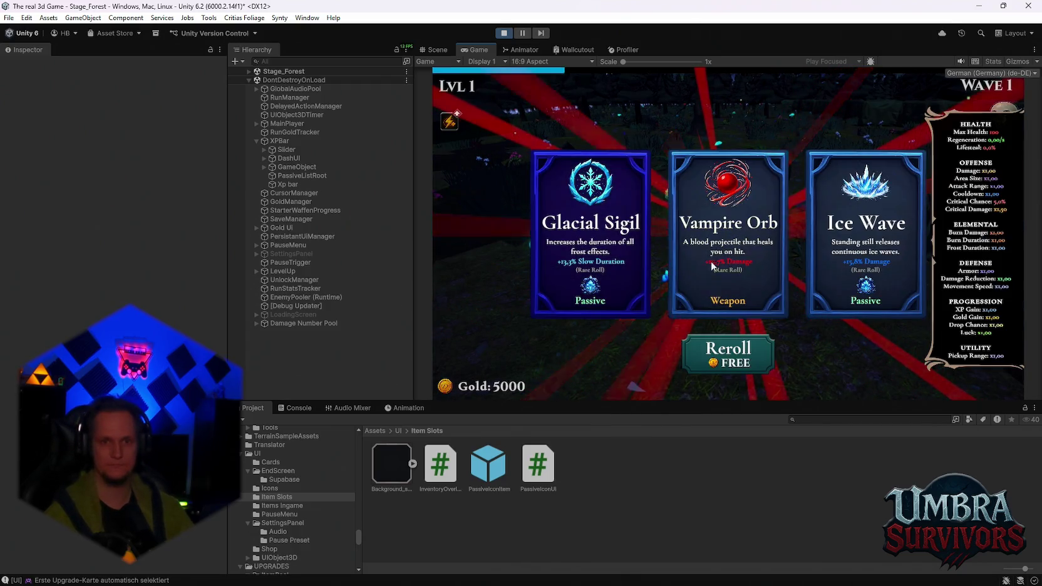
click(720, 252)
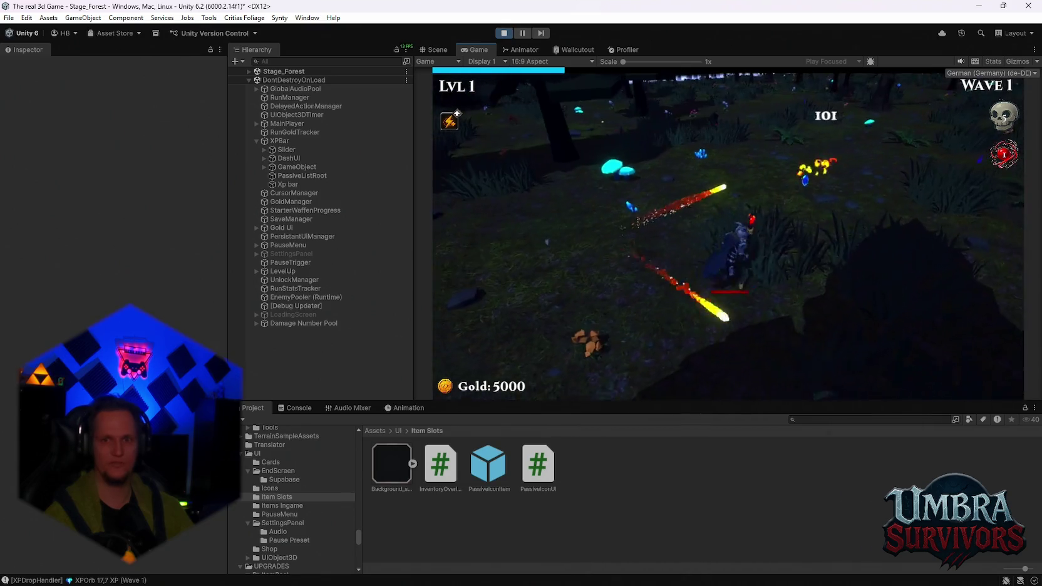